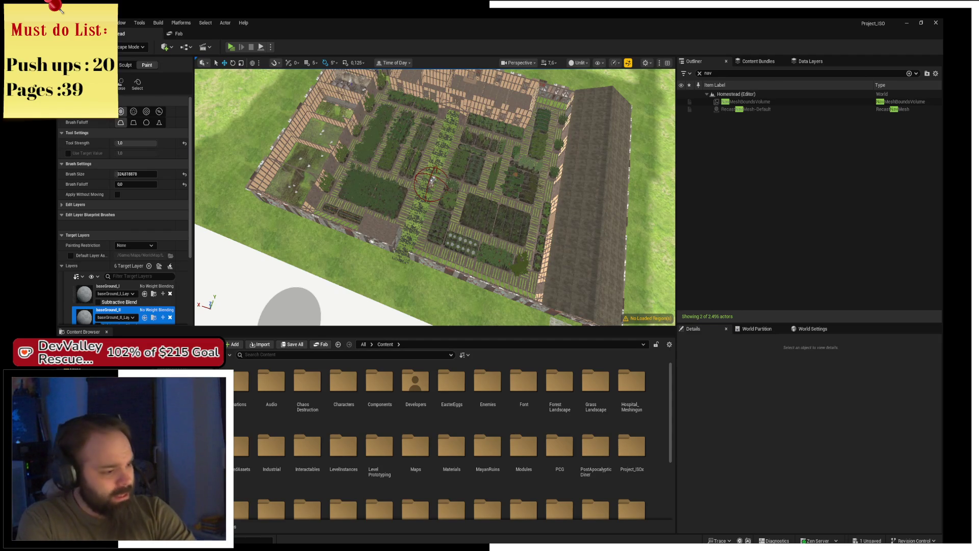
- Open the BPC_Inventory blueprint from the Components > Inventory folder in the Blueprint editor
key("alt+Right")
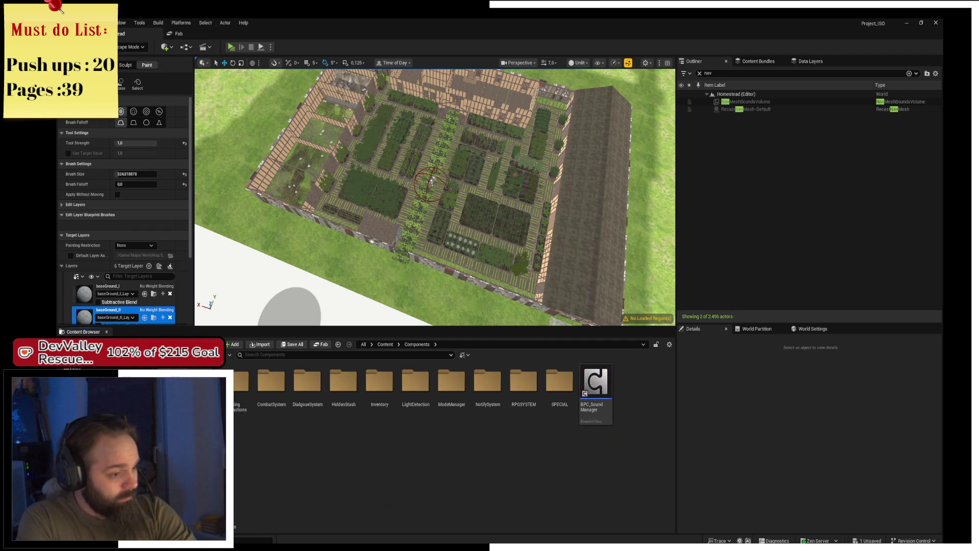
left_click(387, 415)
double_click(386, 415)
left_click(420, 412)
double_click(420, 412)
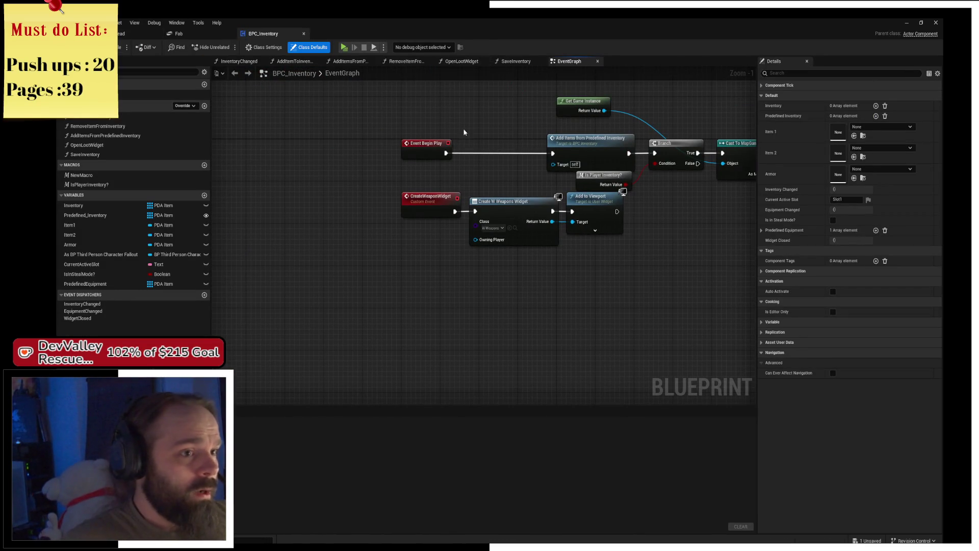
- Add a Keyboard 1 event node and move it to the left
right_click(465, 268)
type("KJE")
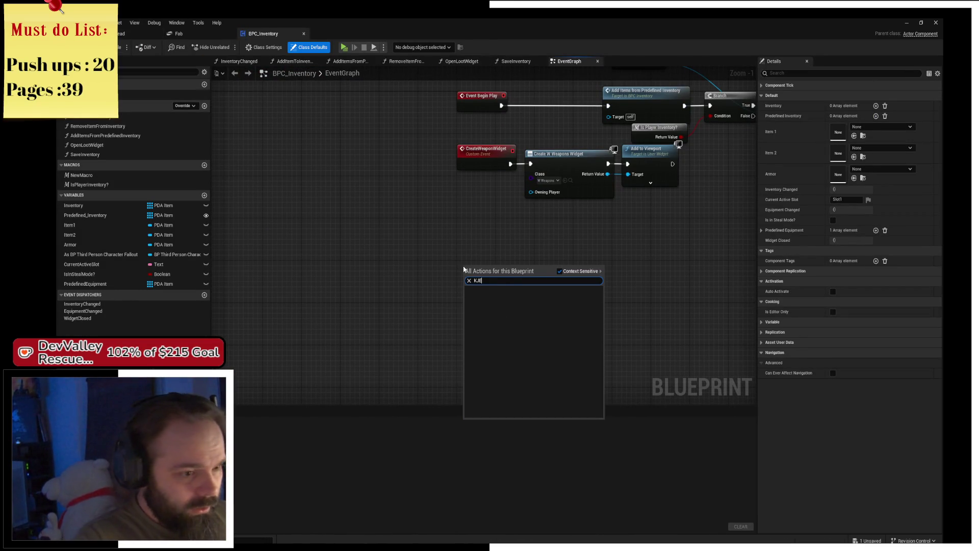
key("BackSpace")
key("BackSpace")
type("Key")
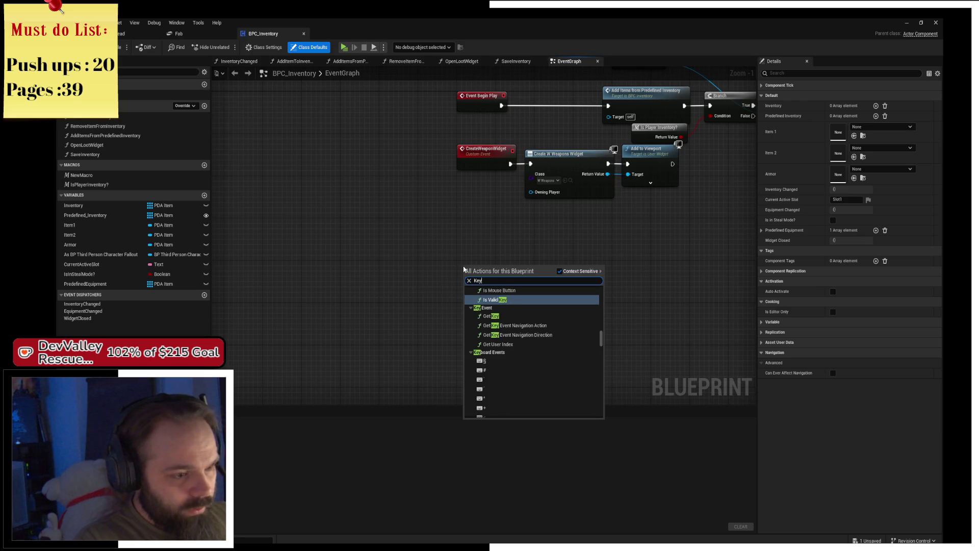
type("board 1")
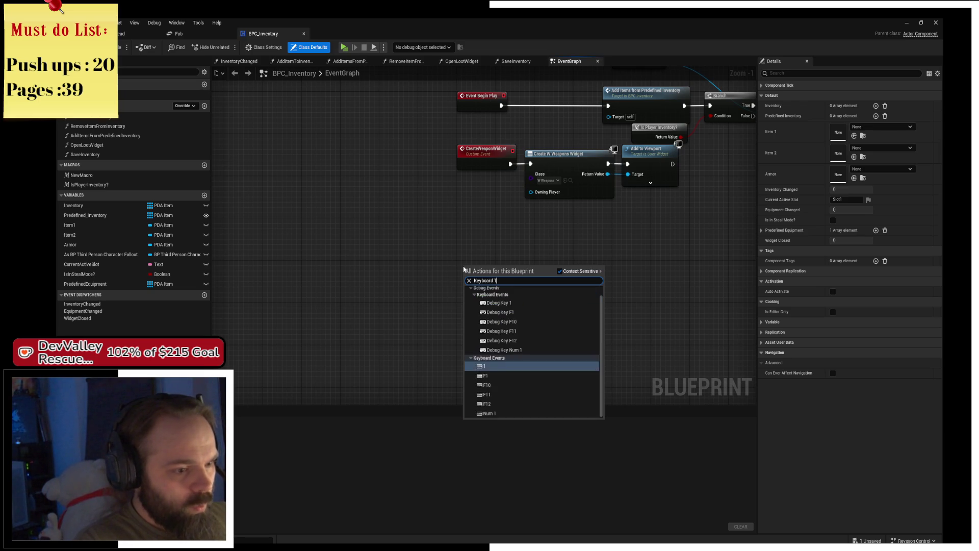
key("Return")
left_click_drag(461, 269, 376, 276)
scroll(376, 276, "up", 1)
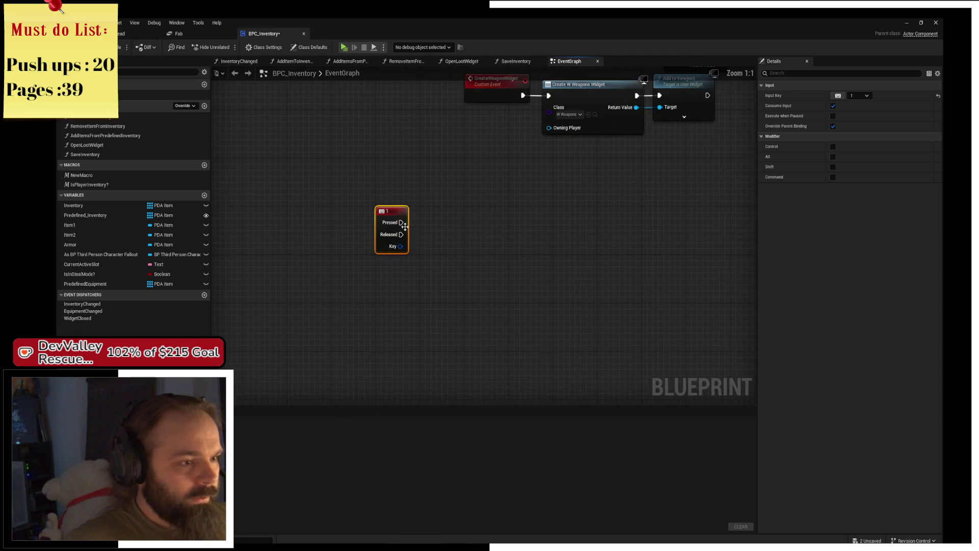
- Wire a Create Widget node from Pressed with its class set to W_Inventory
left_click_drag(398, 228, 446, 206)
type("cre")
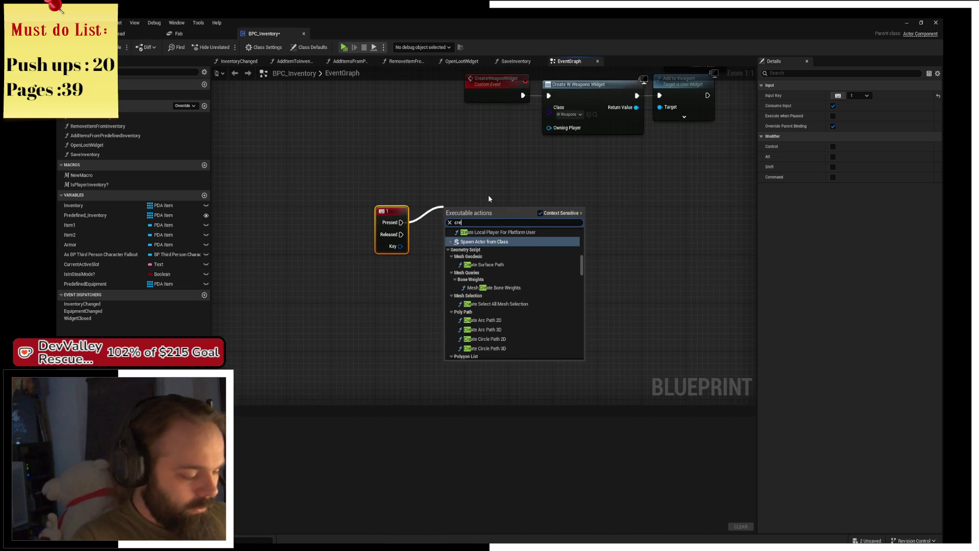
type("ate widget")
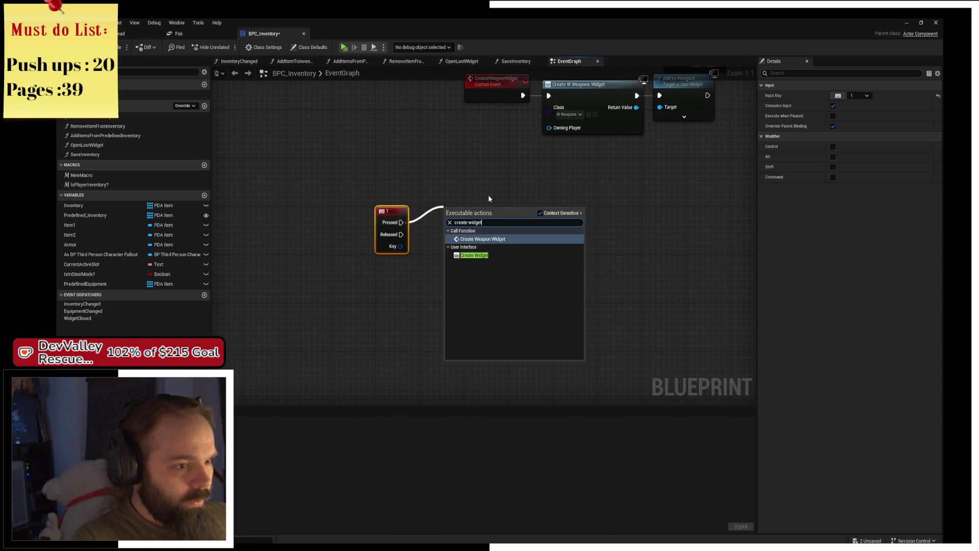
key("Return")
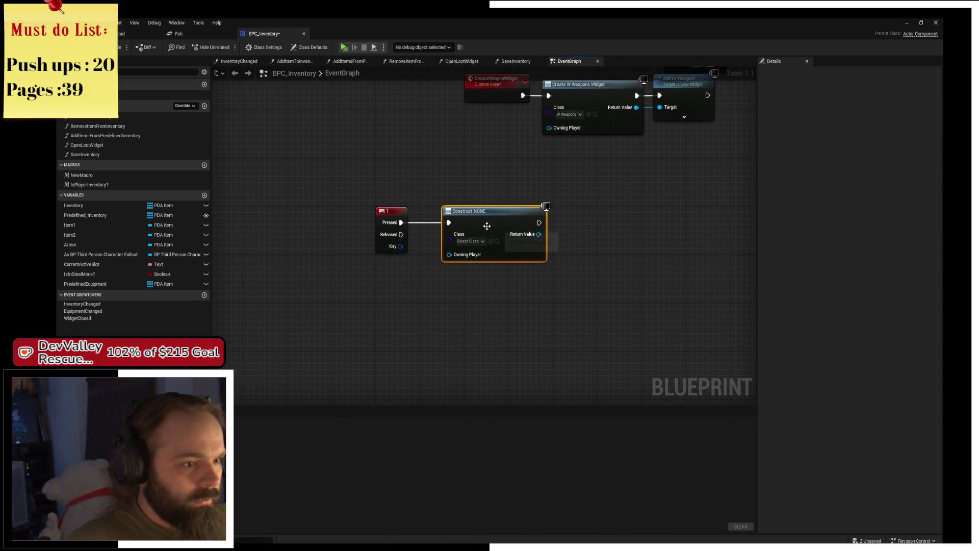
left_click(465, 243)
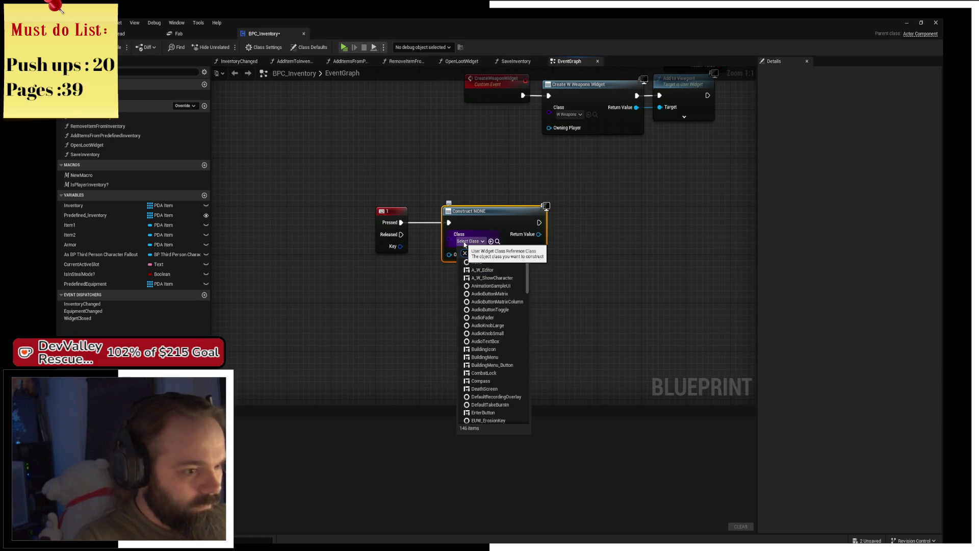
type("inventory")
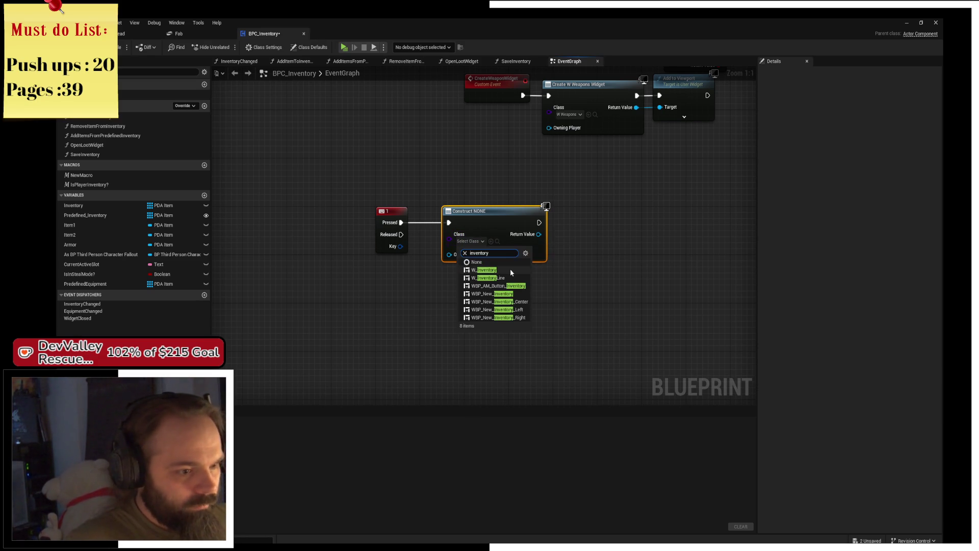
left_click(514, 271)
- Add the created widget to the viewport with Add to Viewport, then save the blueprint
left_click_drag(534, 238, 593, 223)
type("add t")
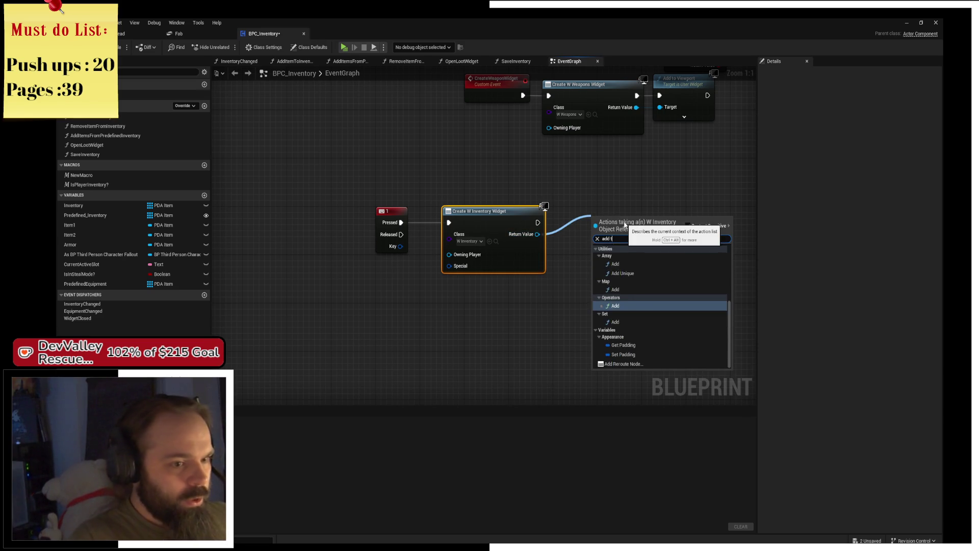
type("o vi")
key("Return")
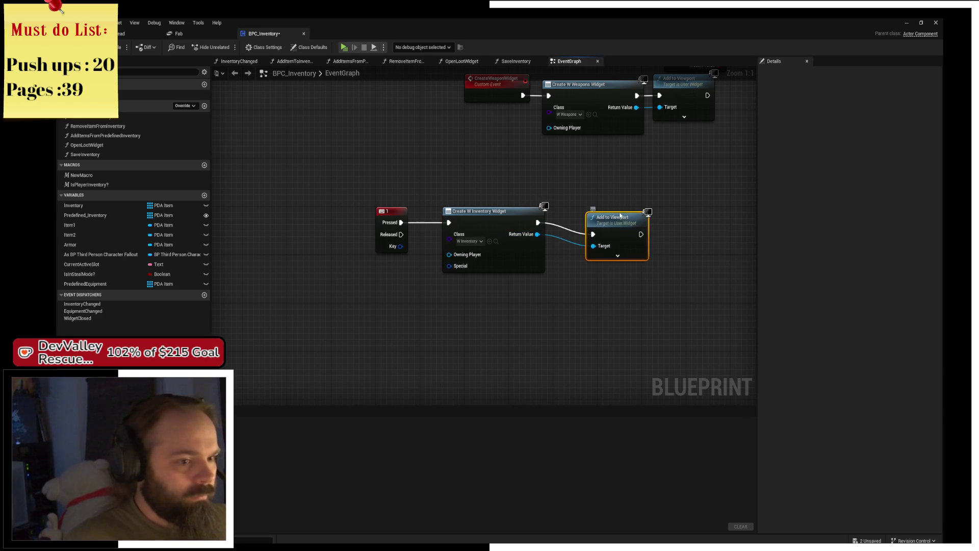
left_click_drag(622, 211, 595, 206)
key("ctrl+s")
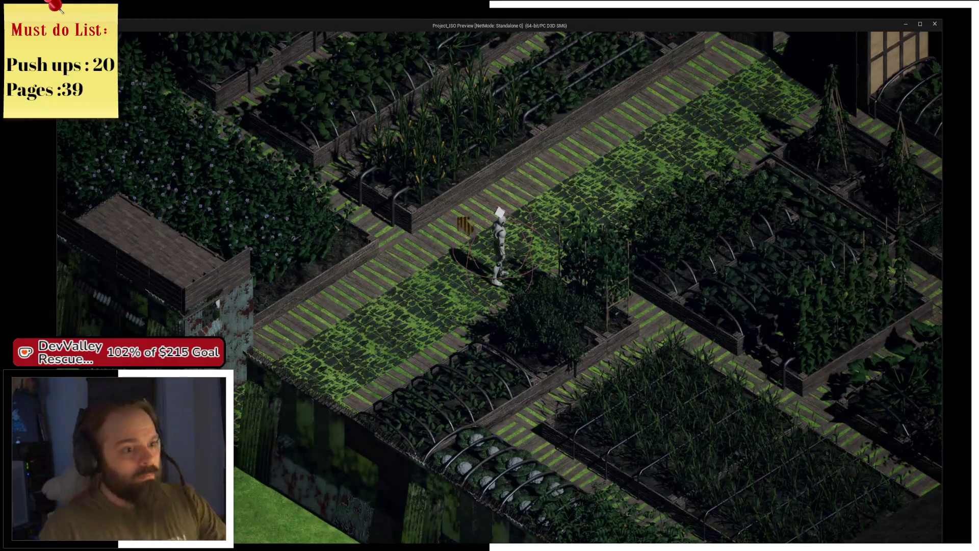
- Bring up the inventory panel in the running game, then end the play-test
key("i")
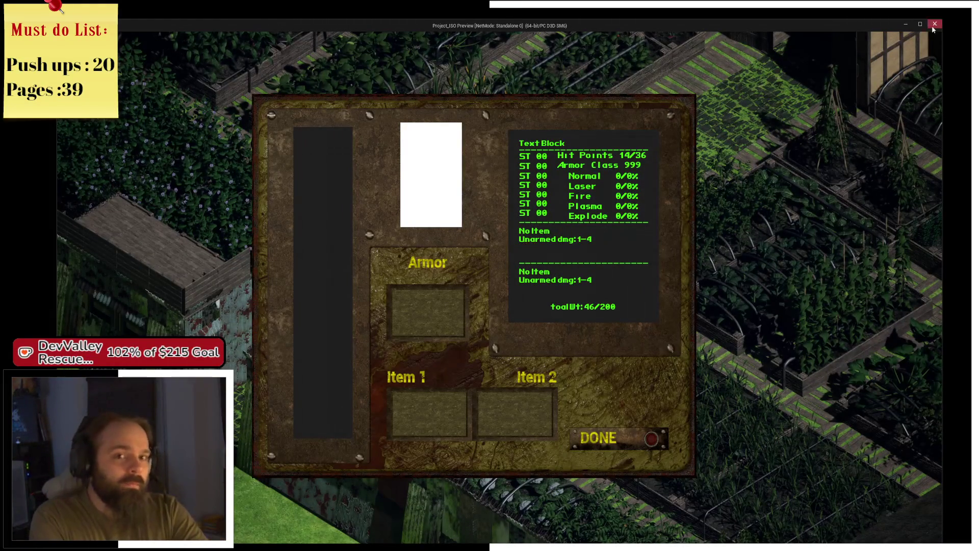
left_click(936, 25)
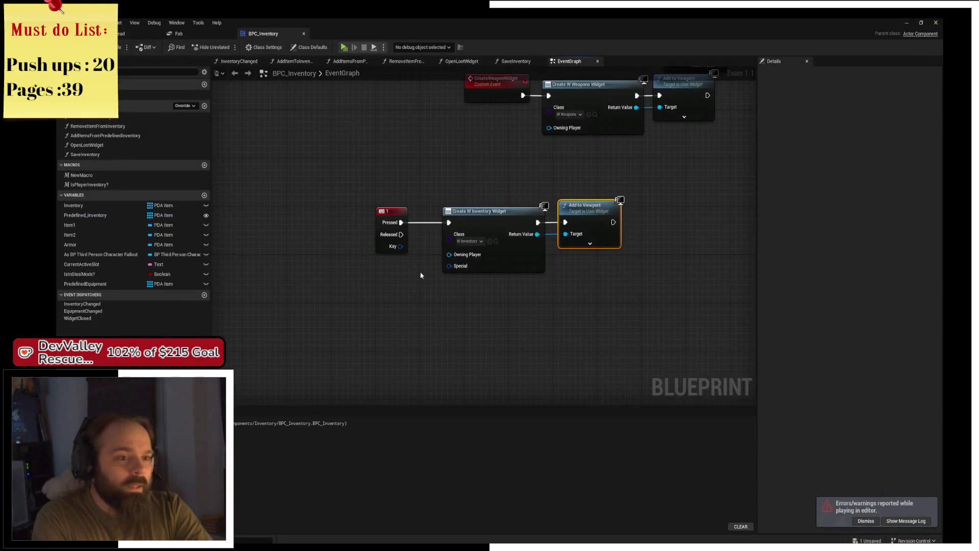
- Change the Create Widget class to WBP_New_Inventory
left_click(479, 241)
left_click(479, 242)
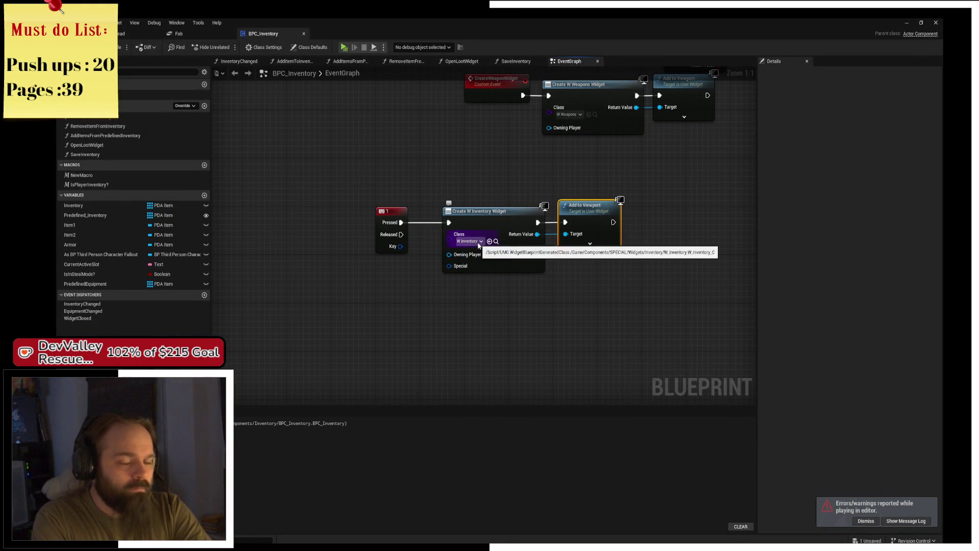
left_click(479, 242)
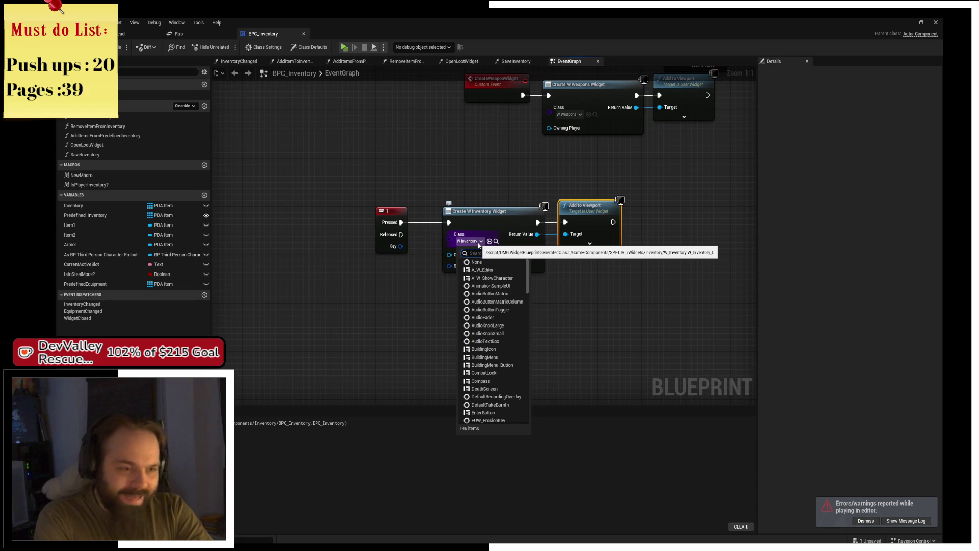
type("Inven")
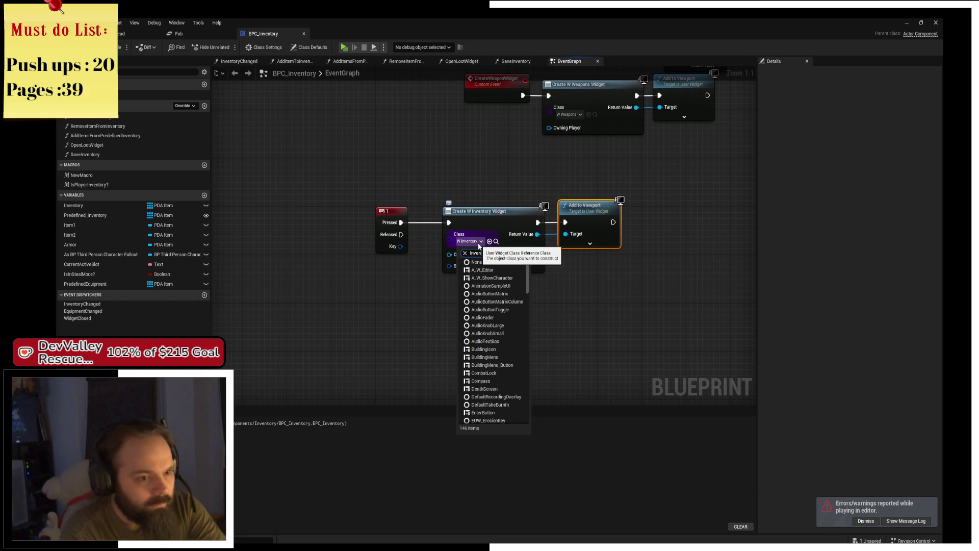
type("tory")
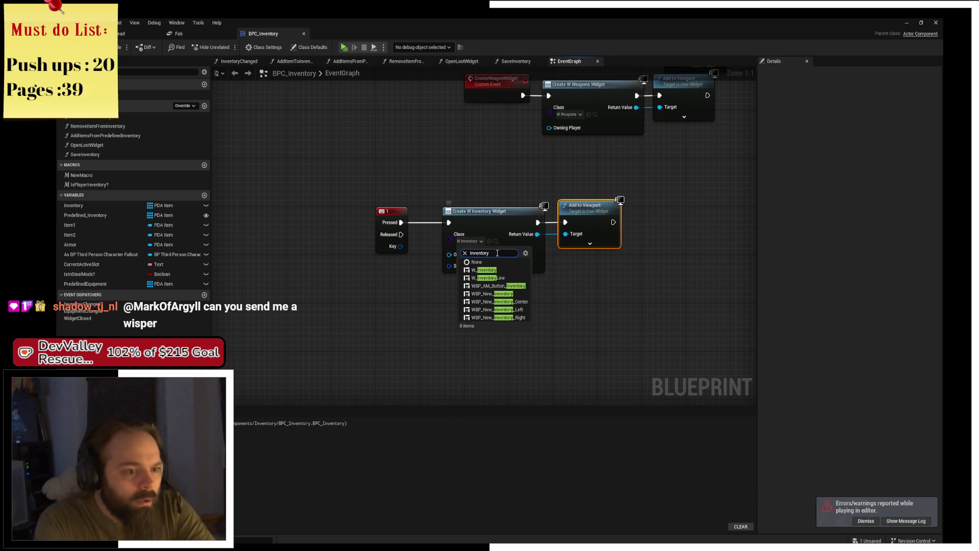
left_click(487, 294)
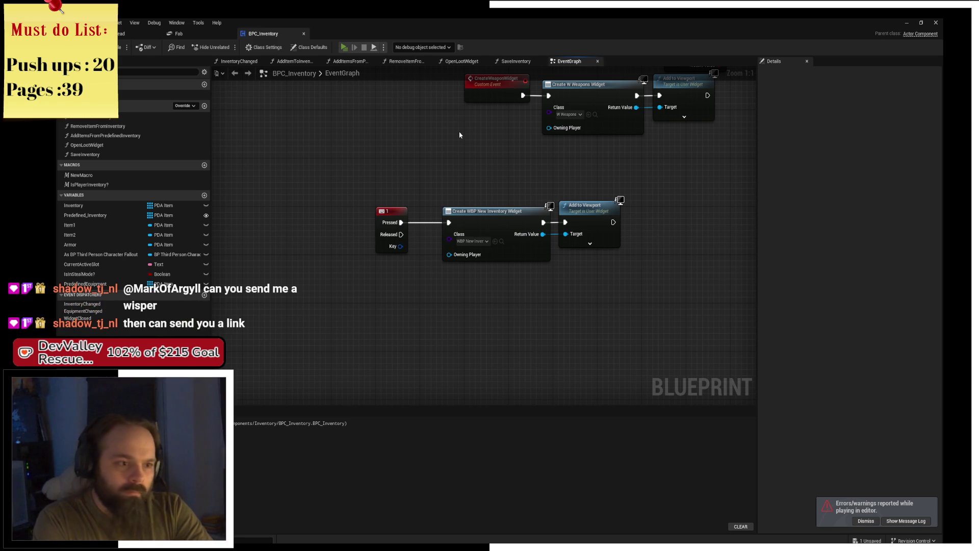
- Play-test to confirm the new inventory screen appears, then end the session
key("alt+Tab")
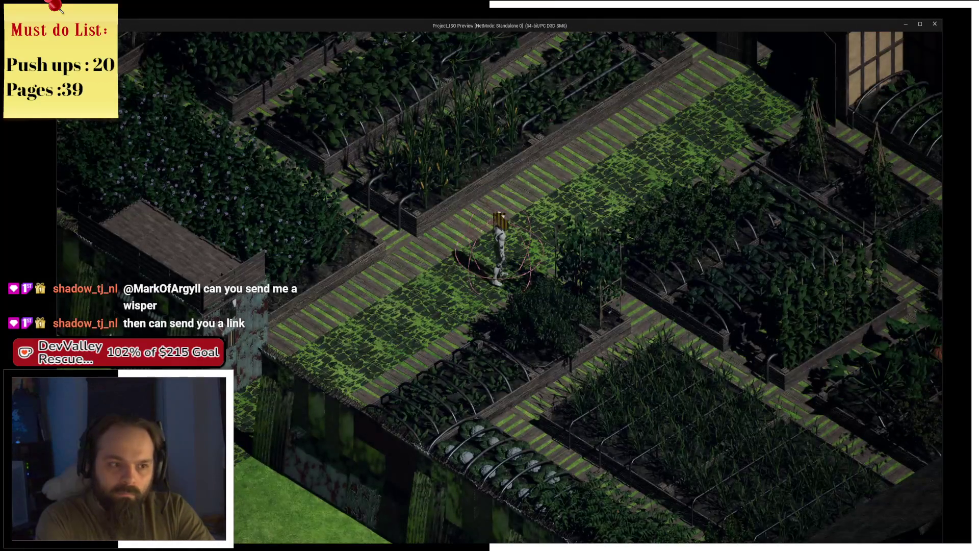
key("i")
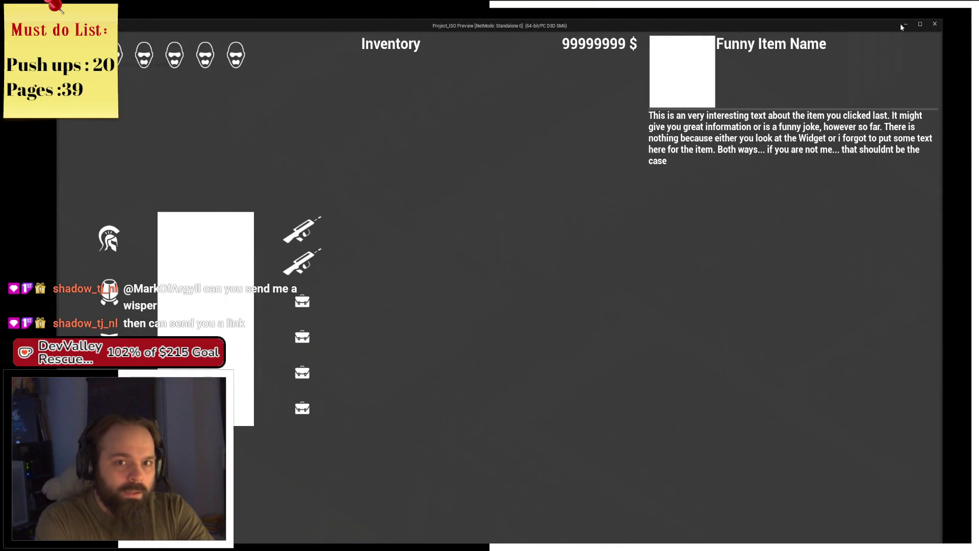
left_click(935, 24)
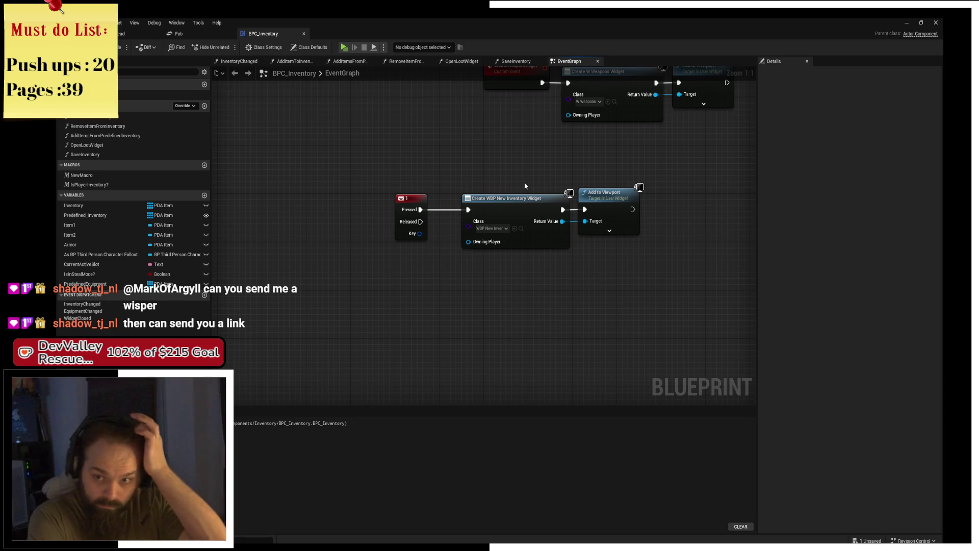
- Store the created widget in a new Widget variable, wired between Create Widget and Add to Viewport
left_click(451, 219)
left_click_drag(442, 218, 437, 218)
mouse_move(505, 232)
left_mouse_down()
mouse_move(548, 246)
mouse_move(548, 267)
left_mouse_up()
left_click(596, 306)
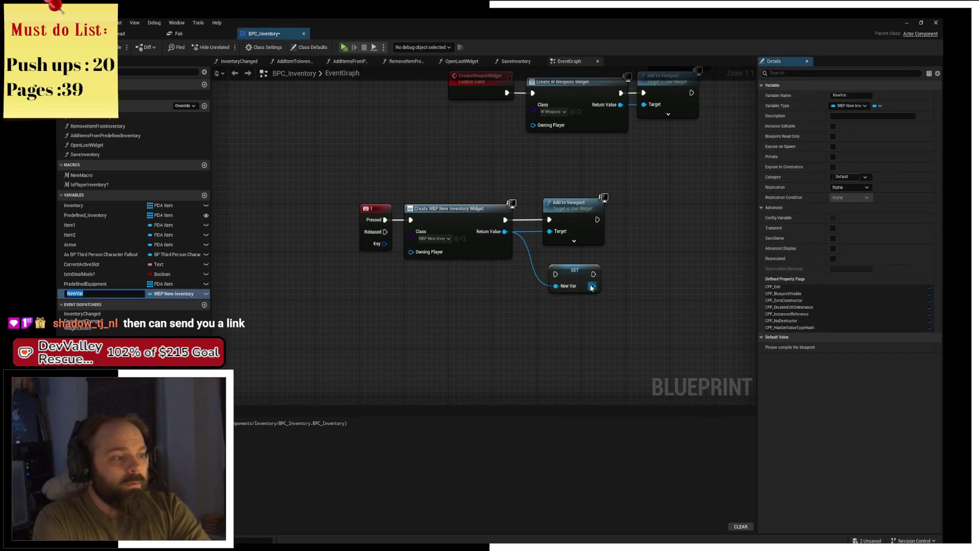
type("Widget")
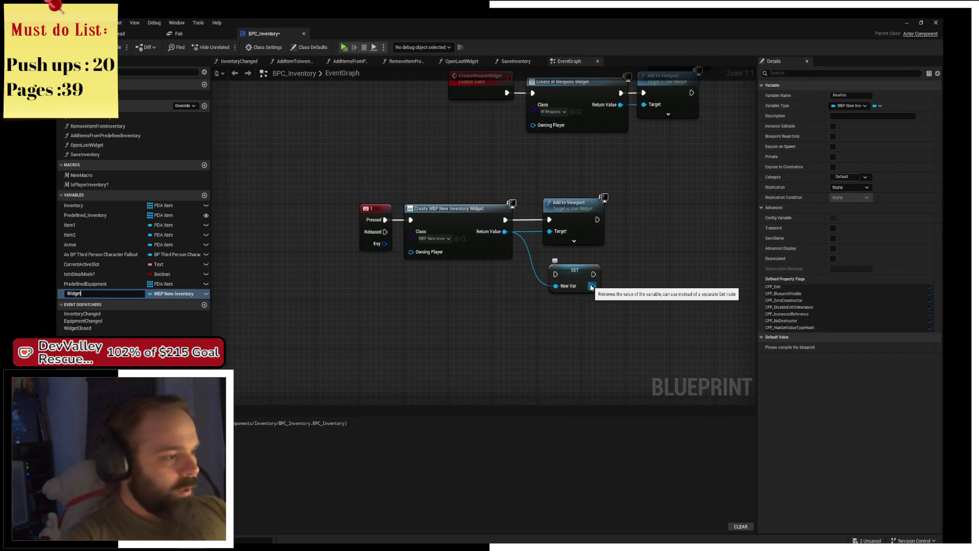
left_click_drag(577, 217, 712, 216)
left_click_drag(583, 274, 577, 220)
left_click_drag(506, 220, 682, 220)
mouse_move(542, 171)
left_mouse_down()
mouse_move(358, 260)
mouse_move(474, 181)
mouse_move(361, 181)
left_mouse_up()
left_click_drag(338, 218, 456, 219)
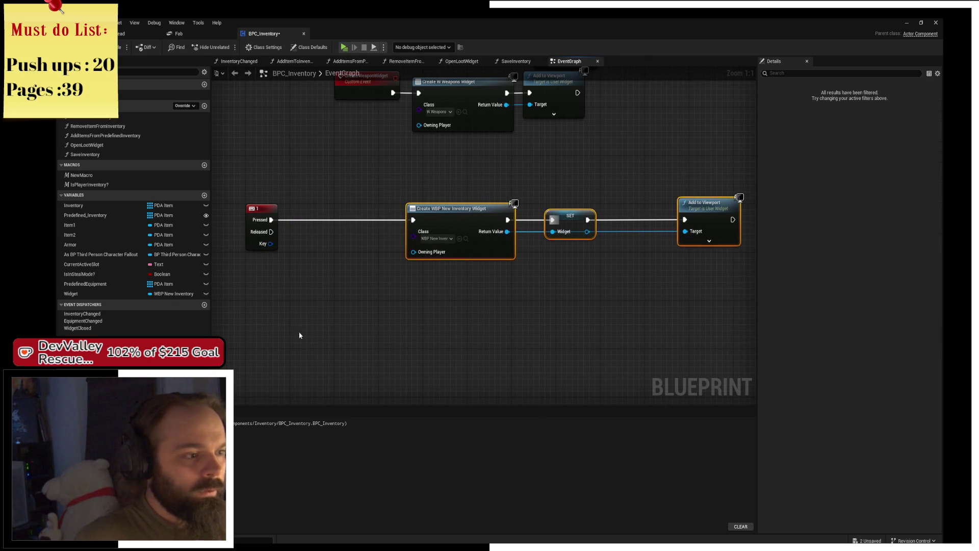
- Compare Get Owner against Get Player Pawn with an Equal (==) node
right_click(267, 315)
type("get owner")
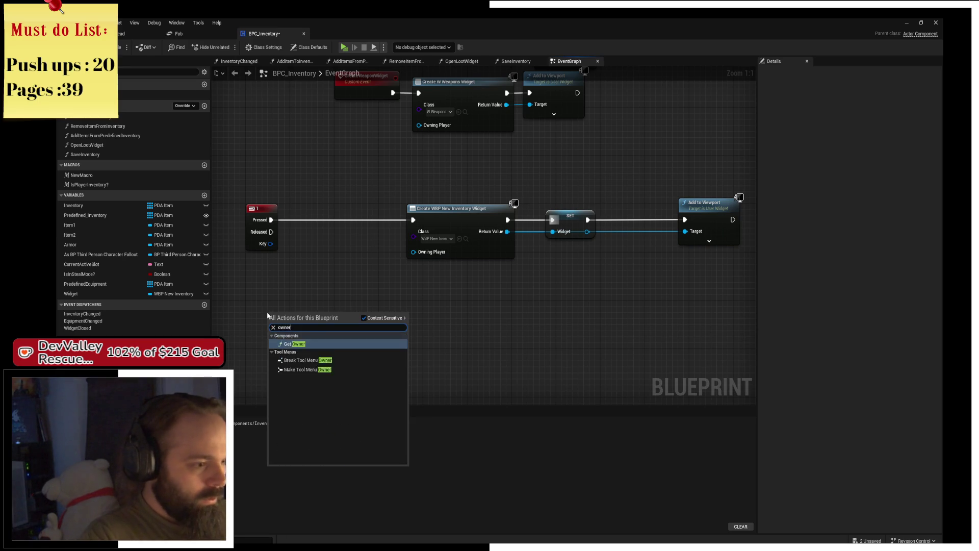
key("Return")
mouse_move(267, 312)
left_mouse_down()
mouse_move(220, 262)
mouse_move(244, 294)
left_mouse_up()
left_click_drag(312, 298, 347, 356)
type("==")
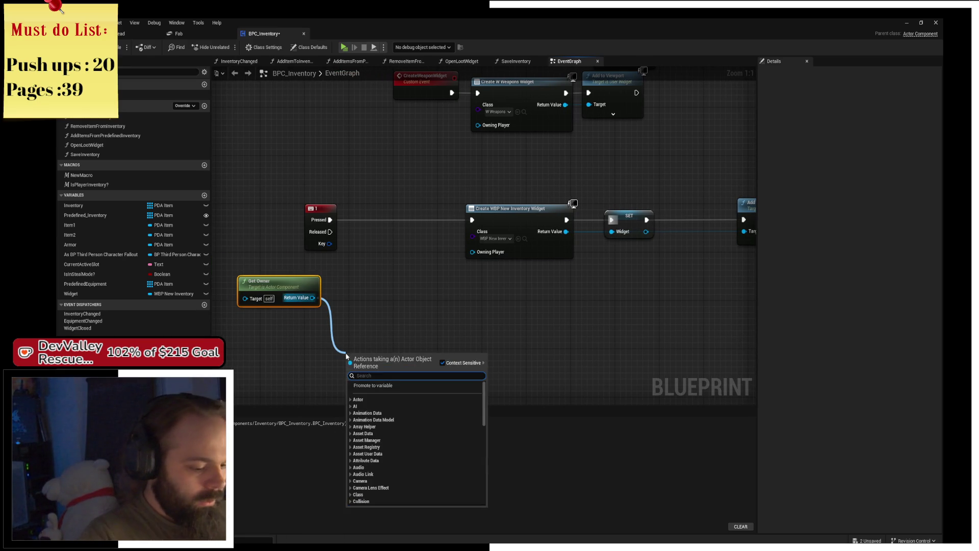
key("Return")
left_click_drag(351, 369, 261, 386)
type("player paw")
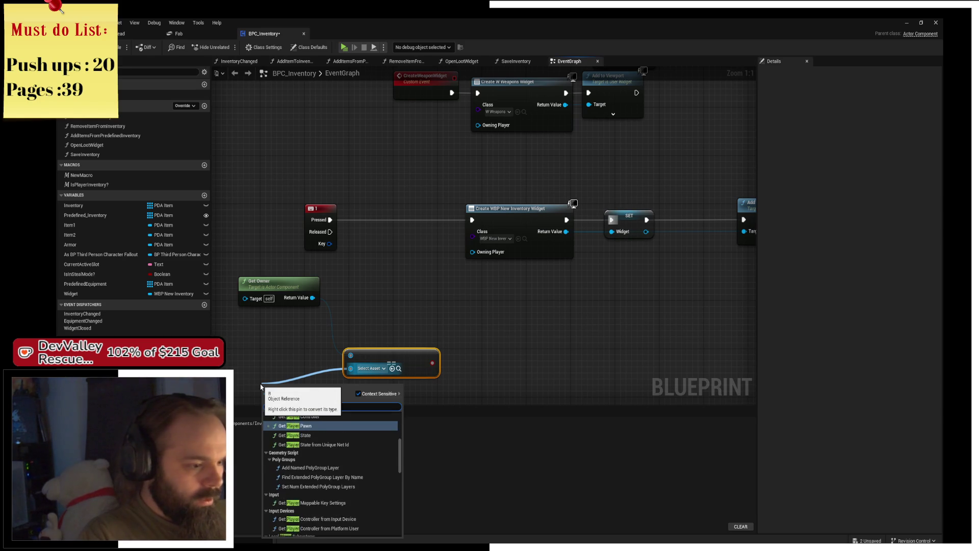
key("Return")
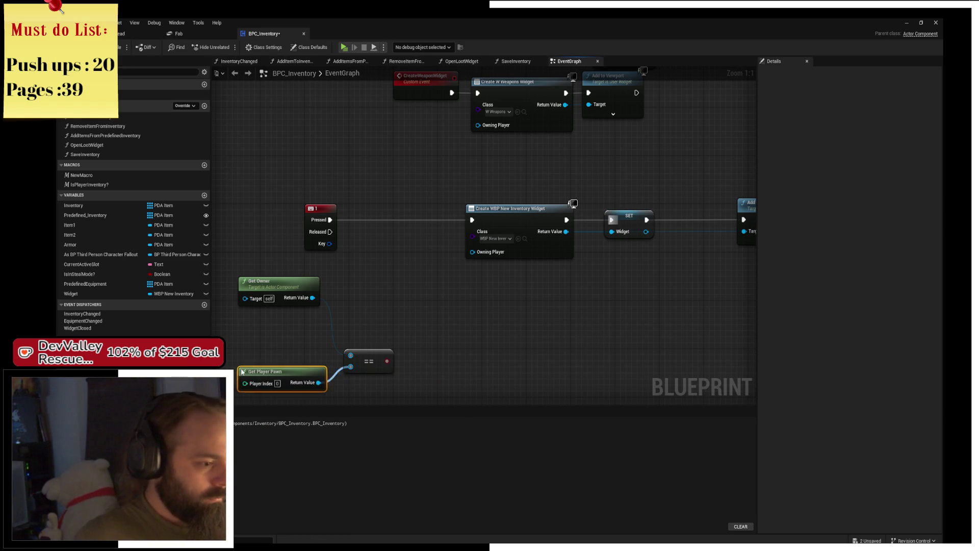
- Gate widget creation behind a Branch driven by the owner comparison, True leading to Create Widget
left_click_drag(387, 361, 408, 222)
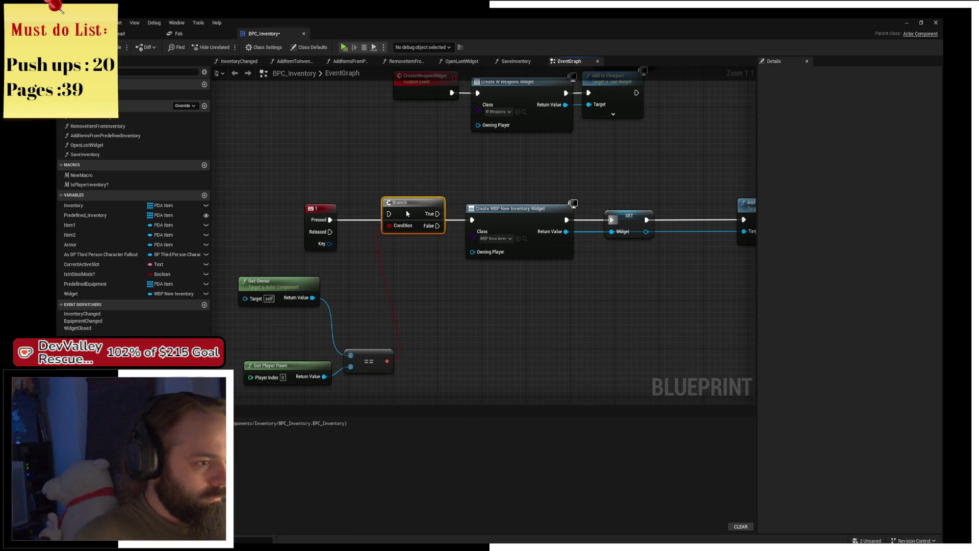
left_click(432, 219, "alt")
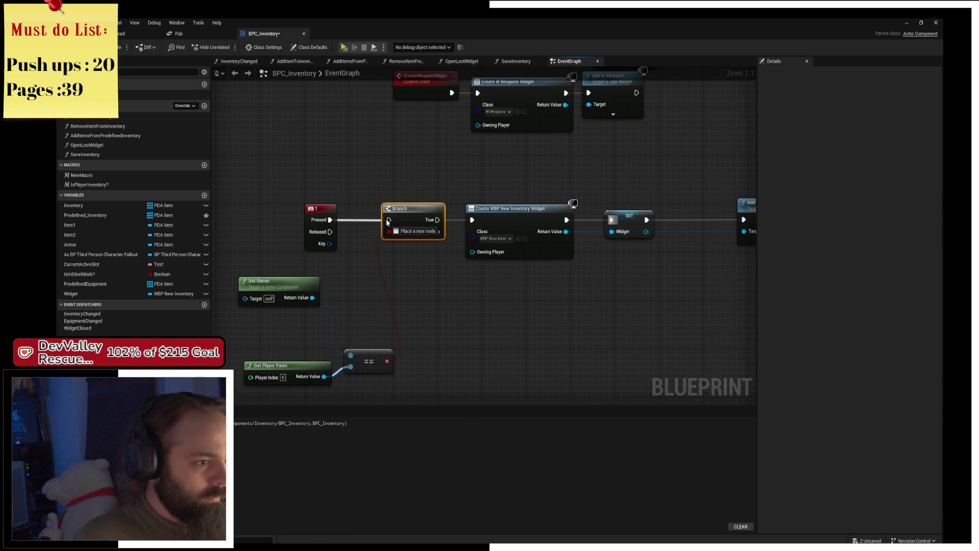
left_click_drag(437, 219, 473, 220)
left_click_drag(411, 216, 429, 215)
left_click(316, 269)
mouse_move(324, 213)
left_mouse_down()
mouse_move(280, 219)
mouse_move(272, 207)
left_mouse_up()
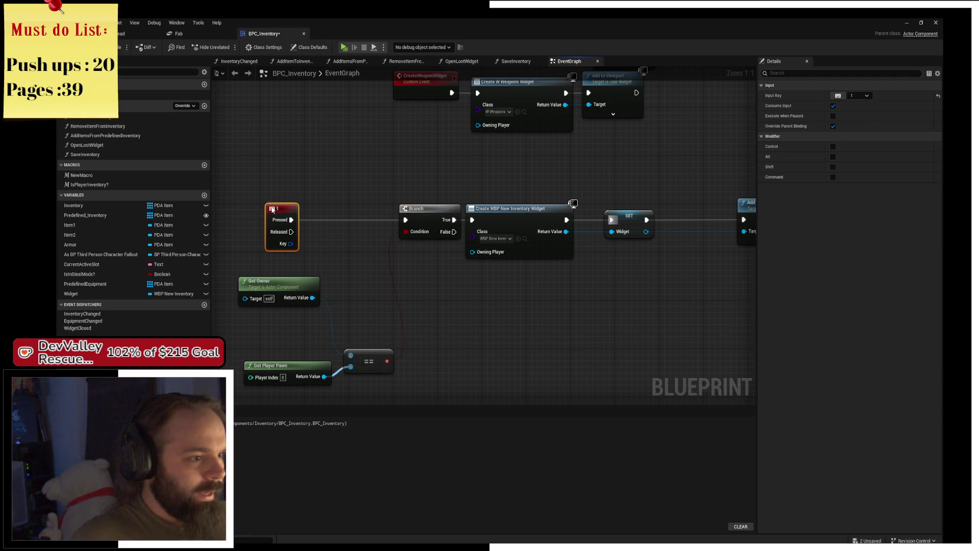
- Add a Widget getter and convert it into a validated Get
mouse_move(71, 293)
left_mouse_down()
mouse_move(243, 269)
mouse_move(325, 210)
mouse_move(312, 219)
mouse_move(405, 219)
left_mouse_up()
left_click(261, 262)
right_click(269, 261)
left_click(312, 449)
- Run the validated Widget Get on key press, removing the widget from parent when it is valid
mouse_move(265, 193)
left_mouse_down()
mouse_move(336, 223)
mouse_move(328, 203)
mouse_move(336, 193)
mouse_move(386, 177)
left_mouse_up()
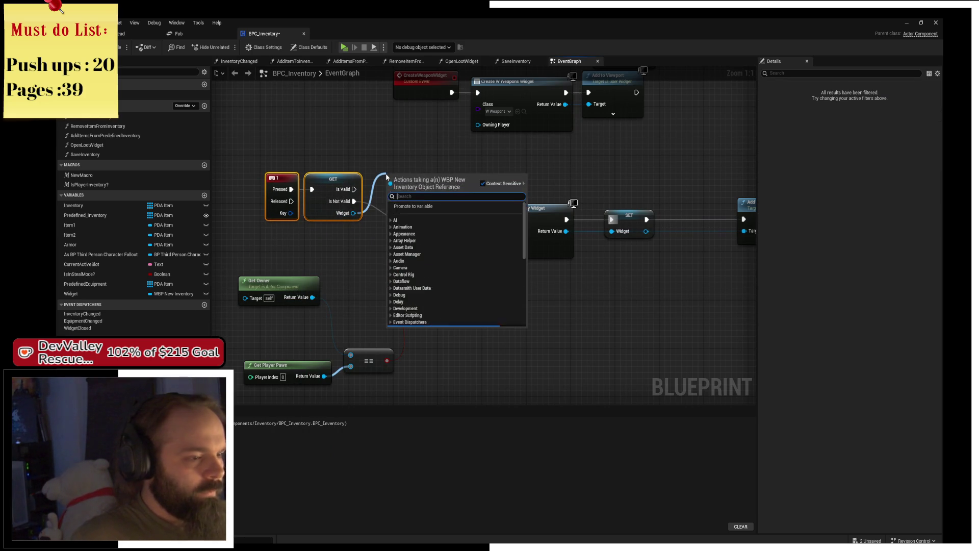
type("remove from")
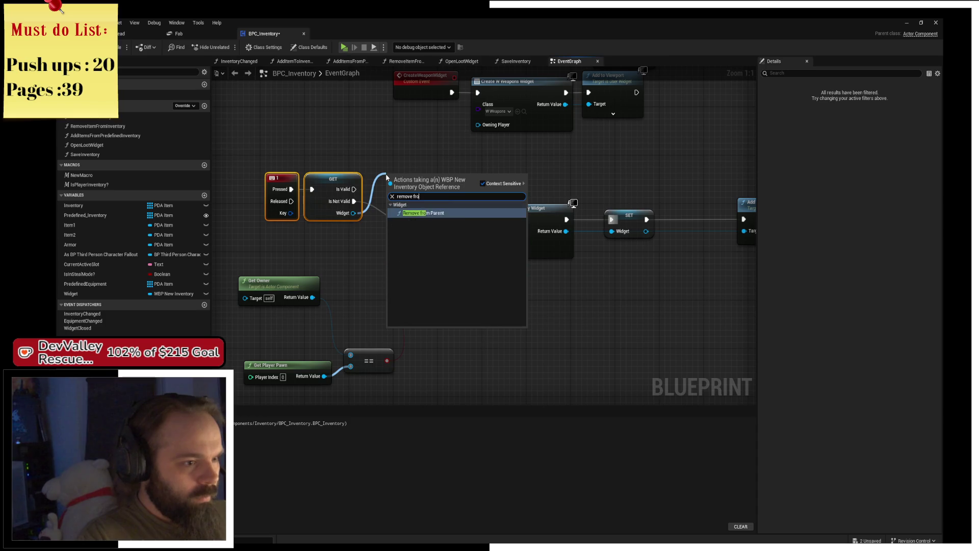
key("Return")
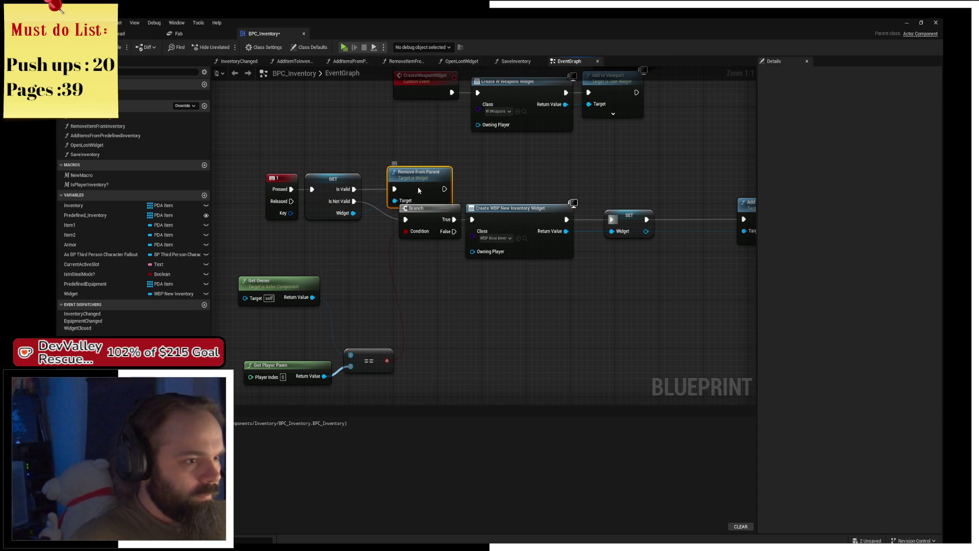
left_click_drag(422, 180, 433, 185)
left_click(424, 219, "ctrl")
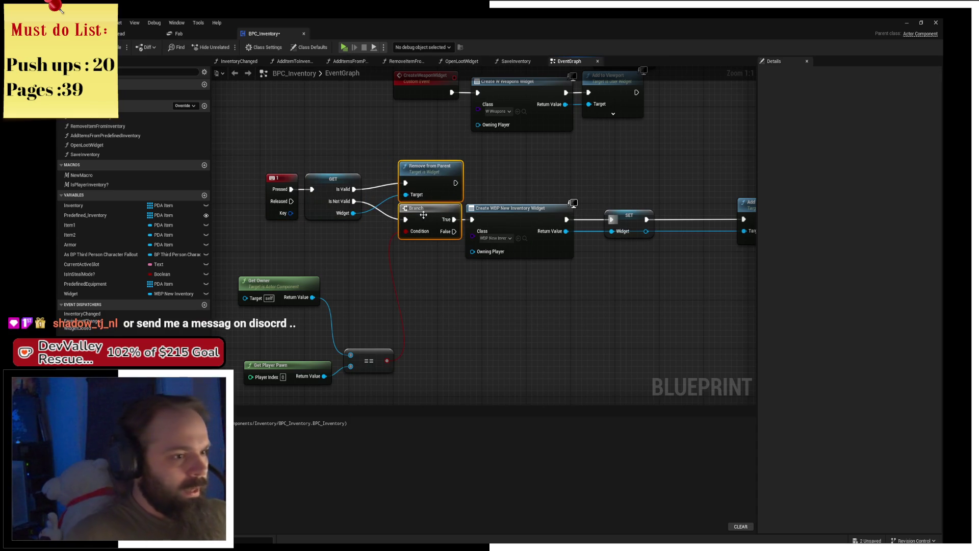
left_click_drag(424, 219, 417, 219)
left_click(378, 334)
- Save the blueprint and play-test opening and closing the inventory
key("ctrl+s")
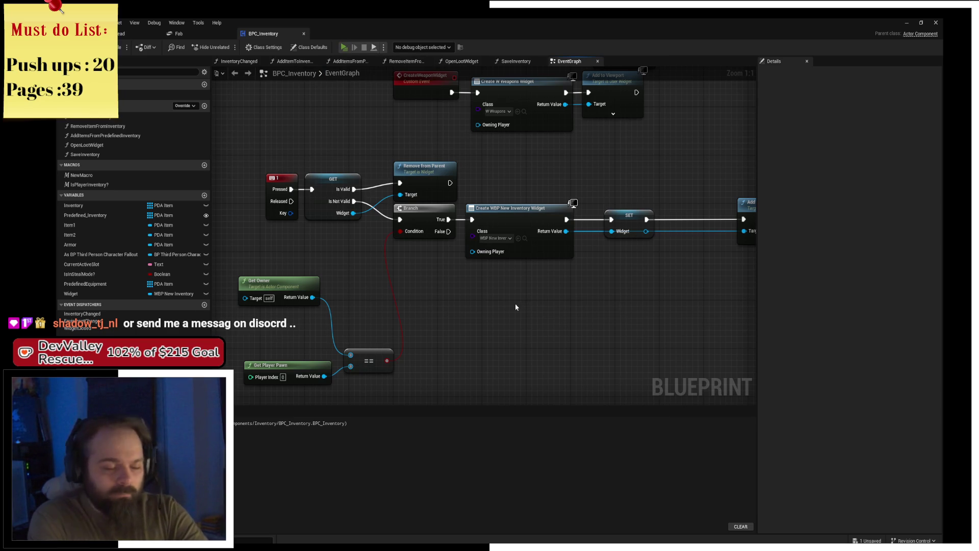
key("1")
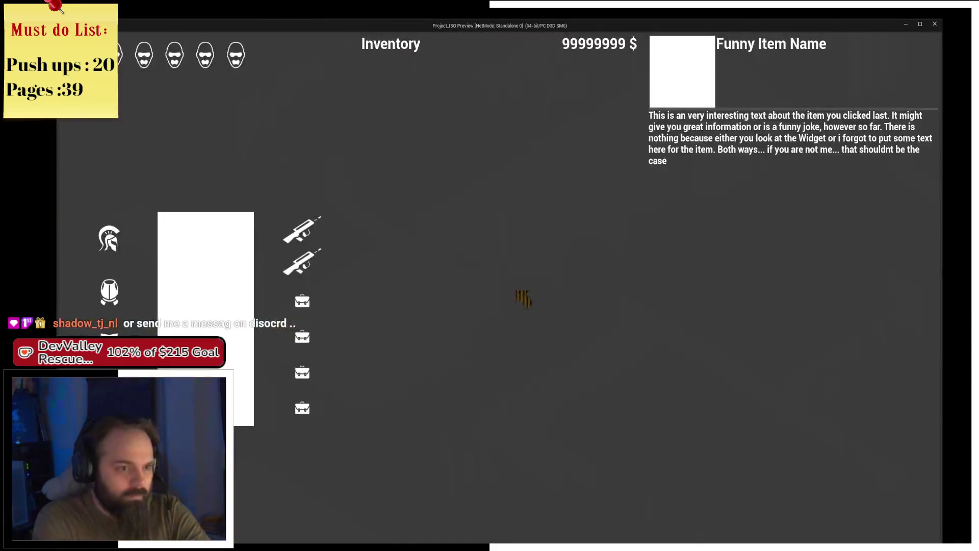
key("i")
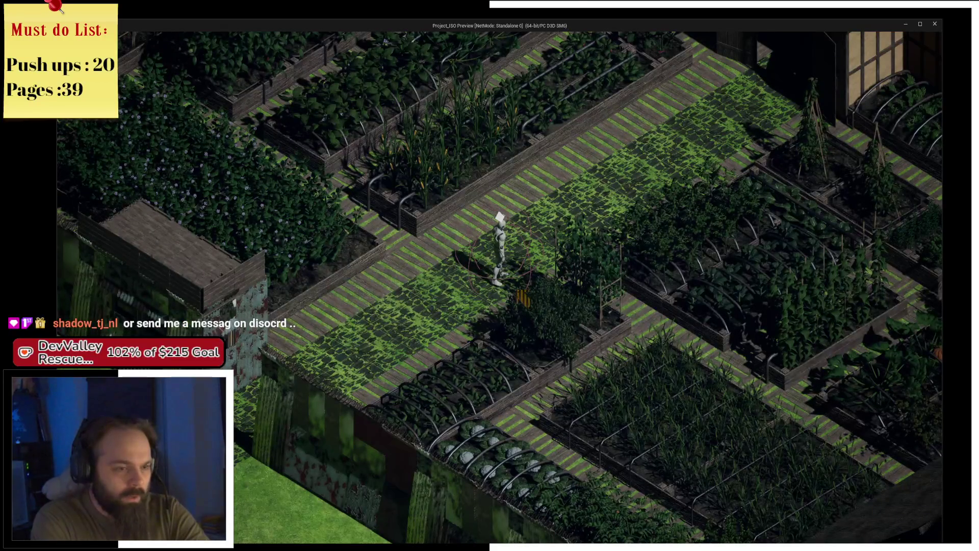
key("alt+Tab")
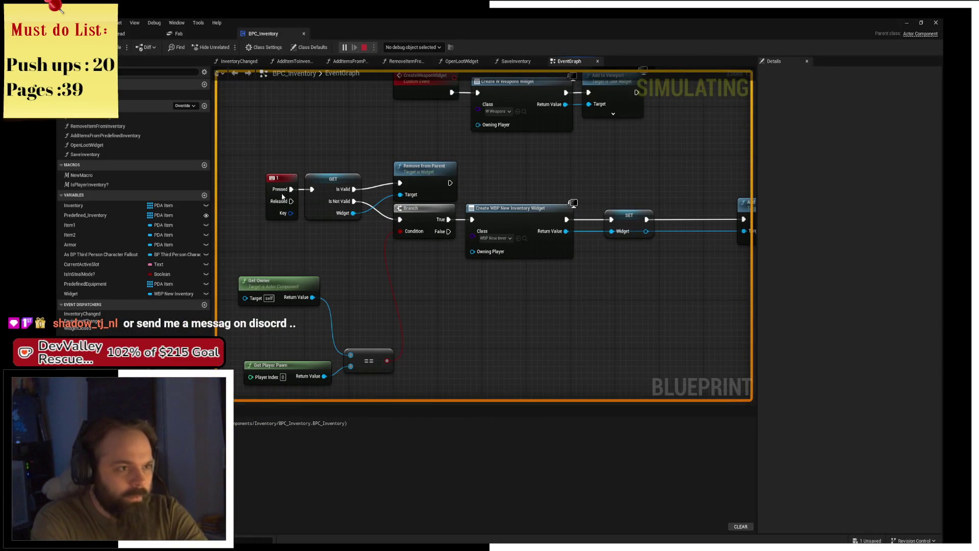
- Add a SET Widget node after Remove from Parent to clear the variable
key("Escape")
left_click_drag(71, 294, 511, 173)
left_click_drag(451, 183, 478, 179)
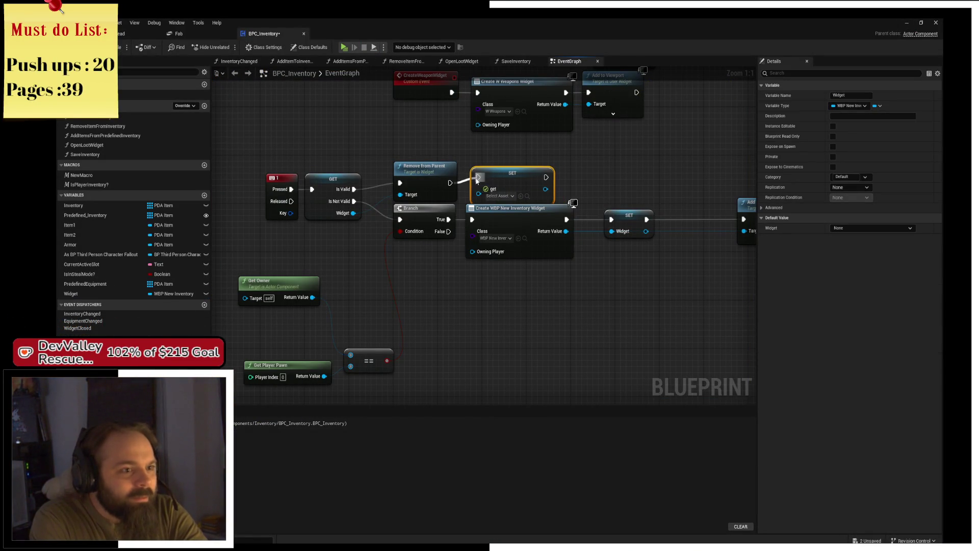
left_click_drag(414, 170, 418, 164)
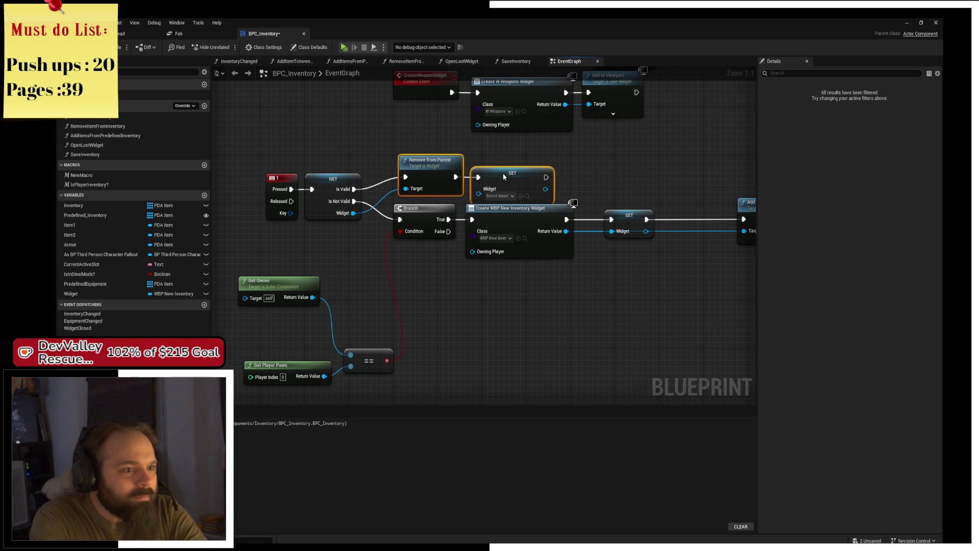
left_click_drag(502, 179, 503, 172)
left_click(680, 172)
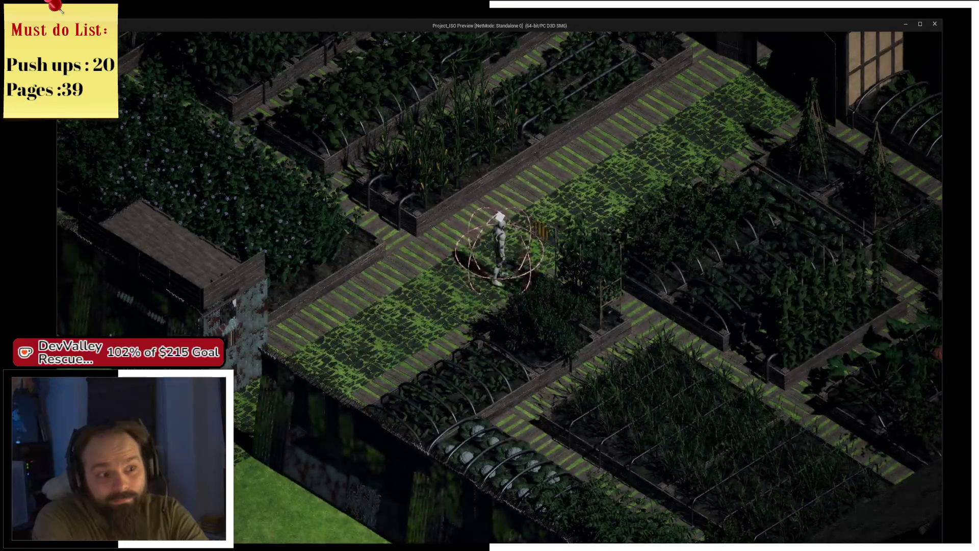
- Play-test toggling the inventory with the 1 key, then save the blueprint
key("1")
key("1")
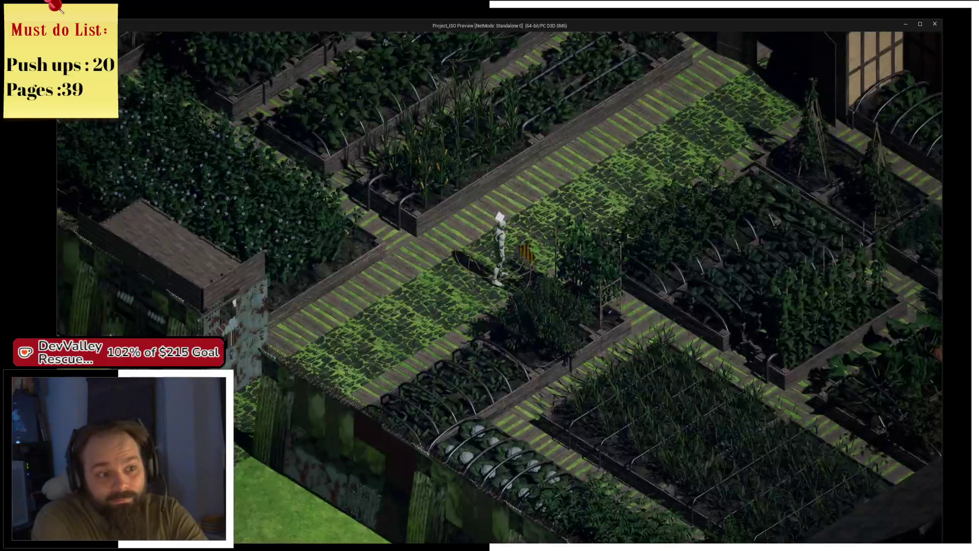
key("1")
key("1")
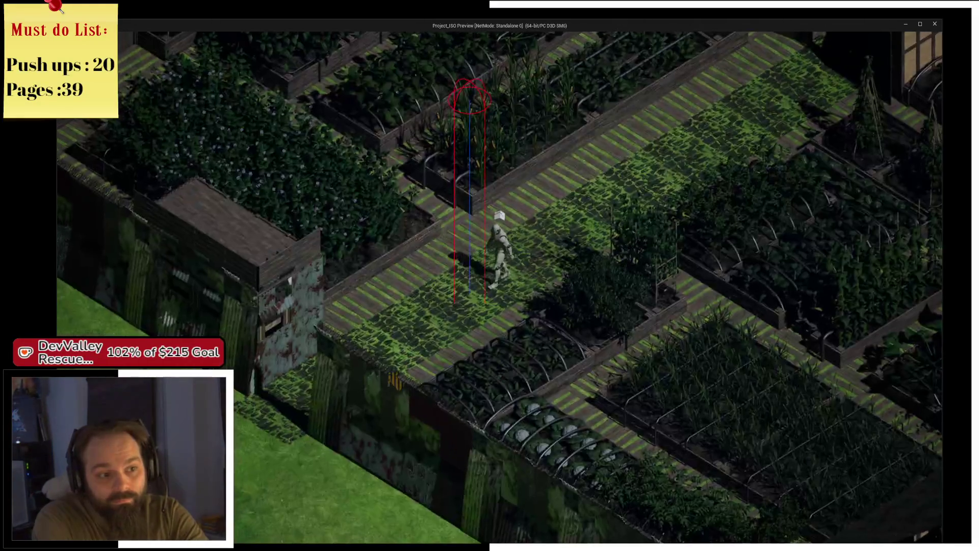
left_click(276, 447)
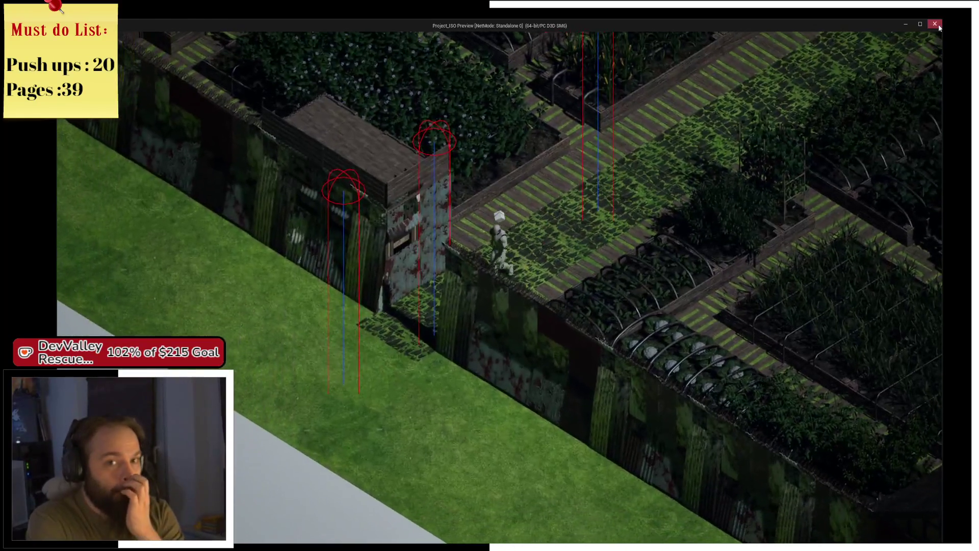
key("Escape")
mouse_move(561, 214)
left_mouse_down()
mouse_move(555, 174)
mouse_move(444, 253)
left_mouse_up()
key("ctrl+s")
mouse_move(278, 236)
left_mouse_down()
mouse_move(335, 255)
mouse_move(461, 337)
left_mouse_up()
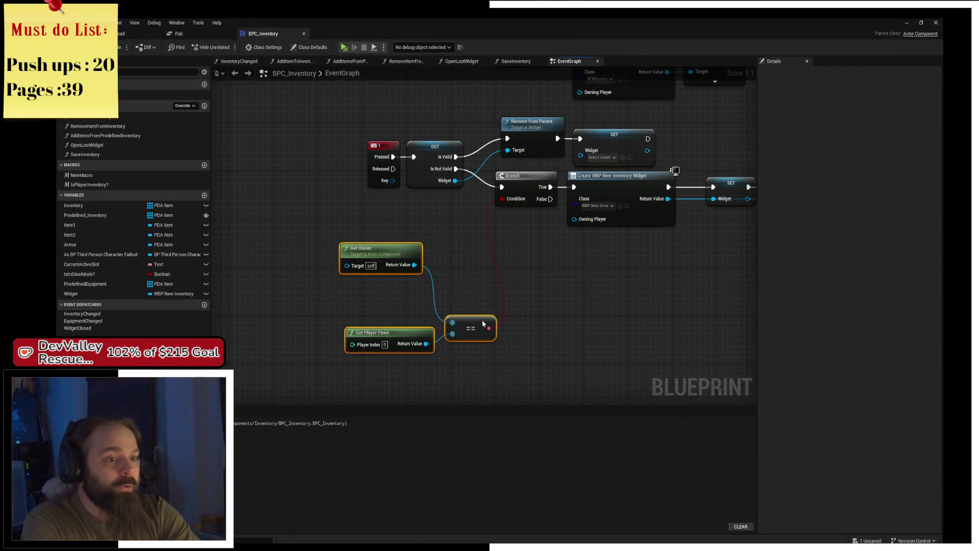
- Rearrange the owner comparison, 1 key event and Get nodes into a tidier layout
left_click_drag(380, 250, 358, 213)
left_click(401, 246)
scroll(322, 246, "down", 2)
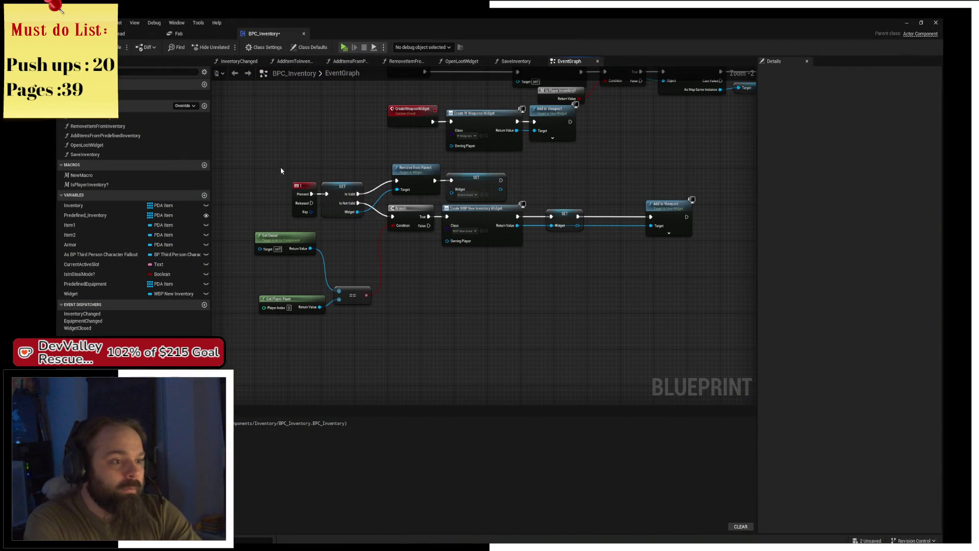
left_click_drag(277, 168, 366, 218)
mouse_move(304, 179)
left_mouse_down()
mouse_move(264, 179)
mouse_move(688, 355)
left_mouse_up()
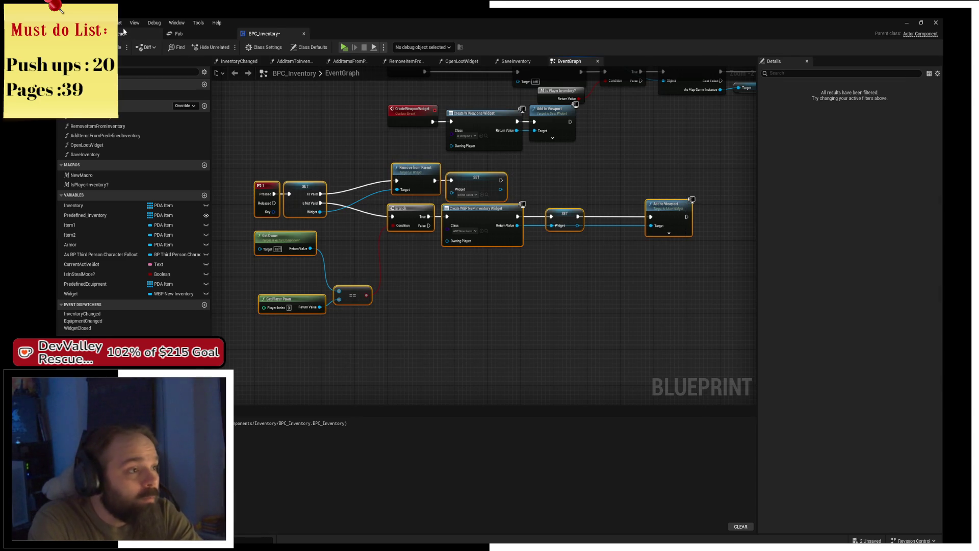
- Open the BPC_Command blueprint from the RPGSYSTEM folder
left_click(137, 33)
left_click(417, 344)
double_click(524, 382)
double_click(395, 398)
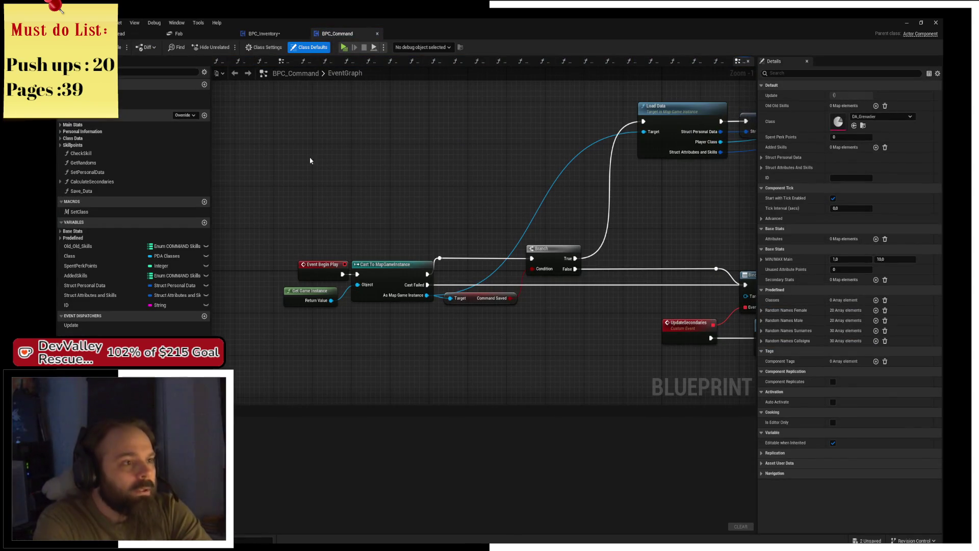
left_click(281, 61)
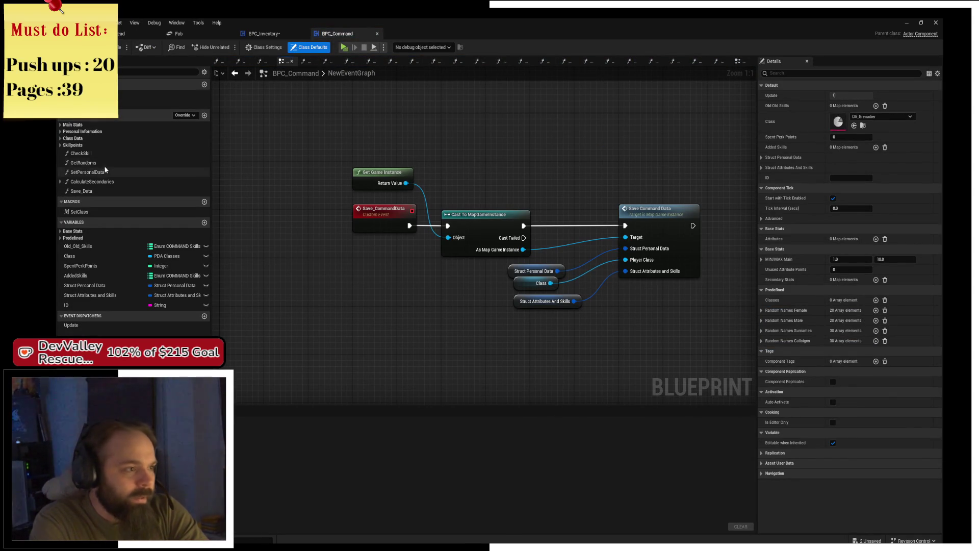
- Paste the copied inventory toggle nodes into BPC_Command's EventGraph, deleting the pasted 1 key event
double_click(143, 95)
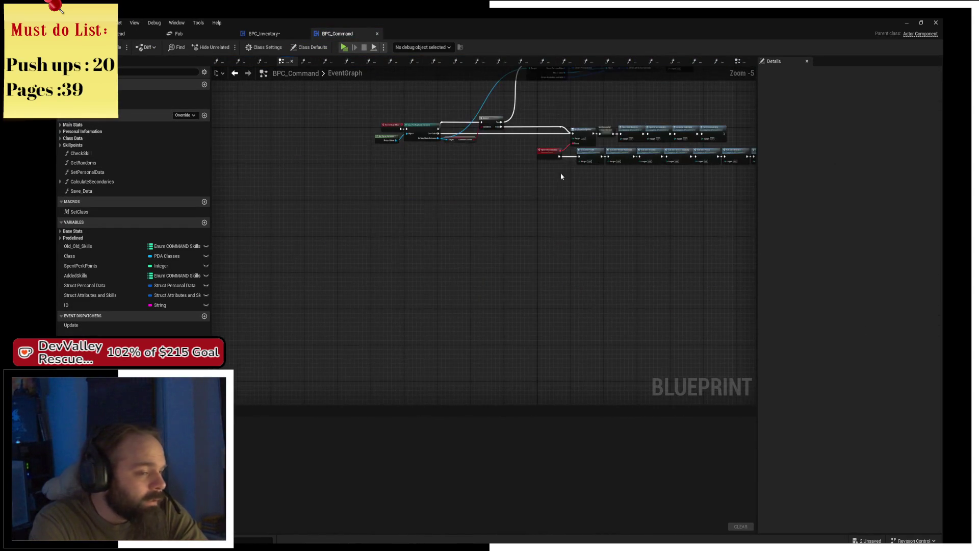
key("ctrl+v")
scroll(371, 192, "up", 2)
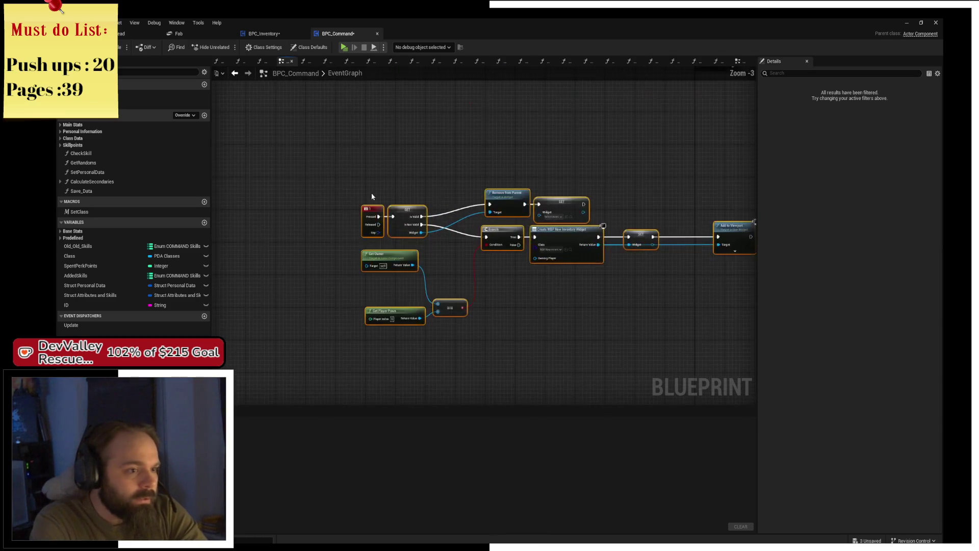
scroll(372, 196, "up", 3)
left_click(379, 213)
key("Delete")
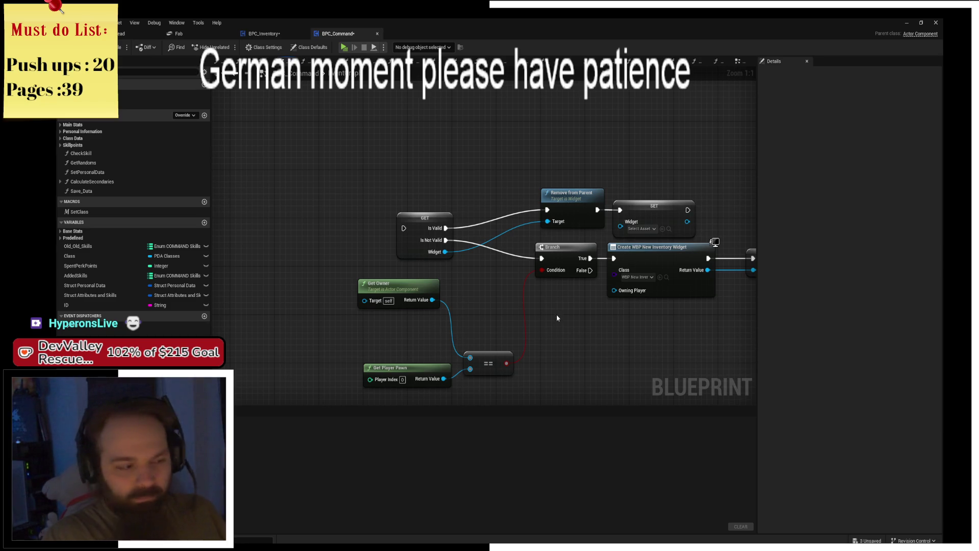
- Rearrange the pasted SET, validated Get and owner comparison nodes
left_click_drag(556, 310, 515, 281)
left_click_drag(375, 203, 418, 186)
left_click(340, 238)
left_click_drag(378, 258, 389, 311)
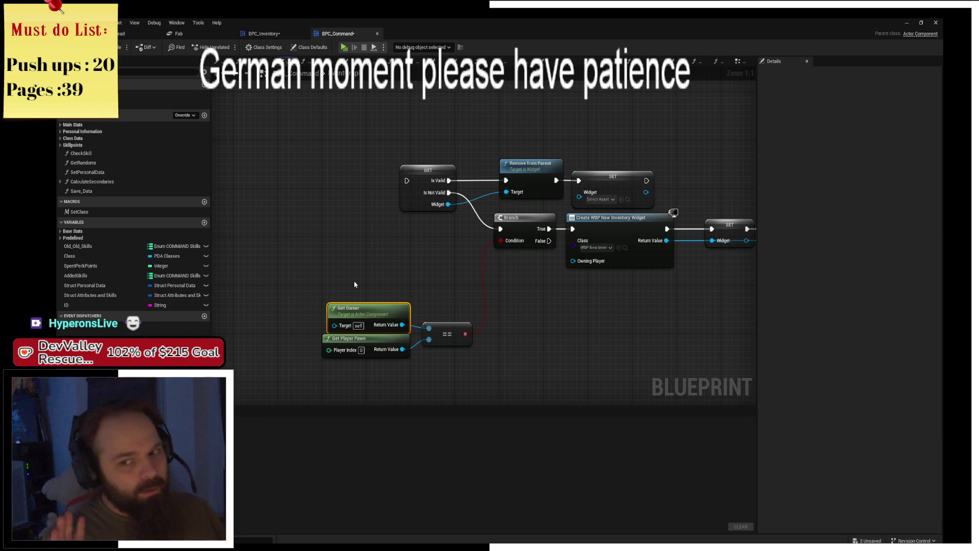
mouse_move(324, 285)
left_mouse_down()
mouse_move(473, 357)
mouse_move(432, 295)
left_mouse_up()
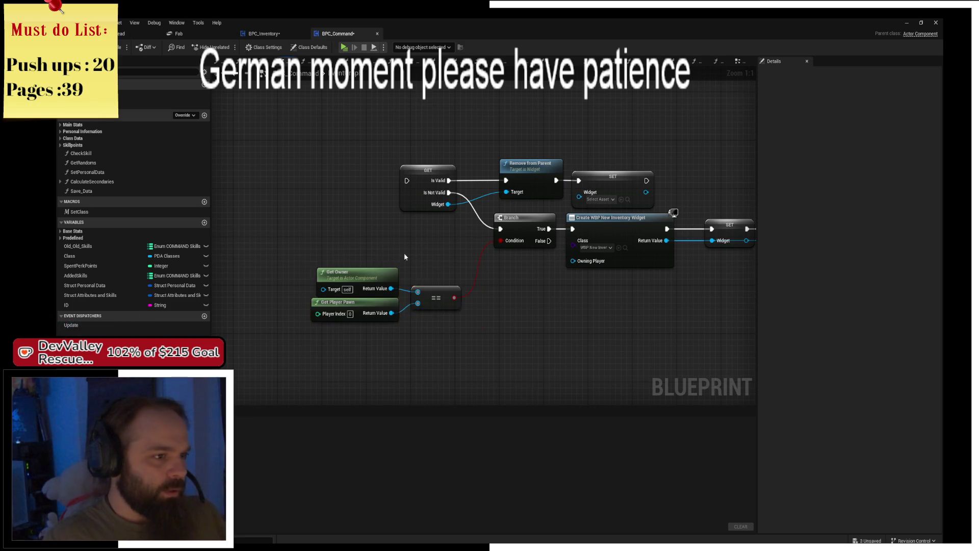
- Promote the widget value to a new Widget variable, undoing an accidental pure-getter conversion
right_click(431, 211)
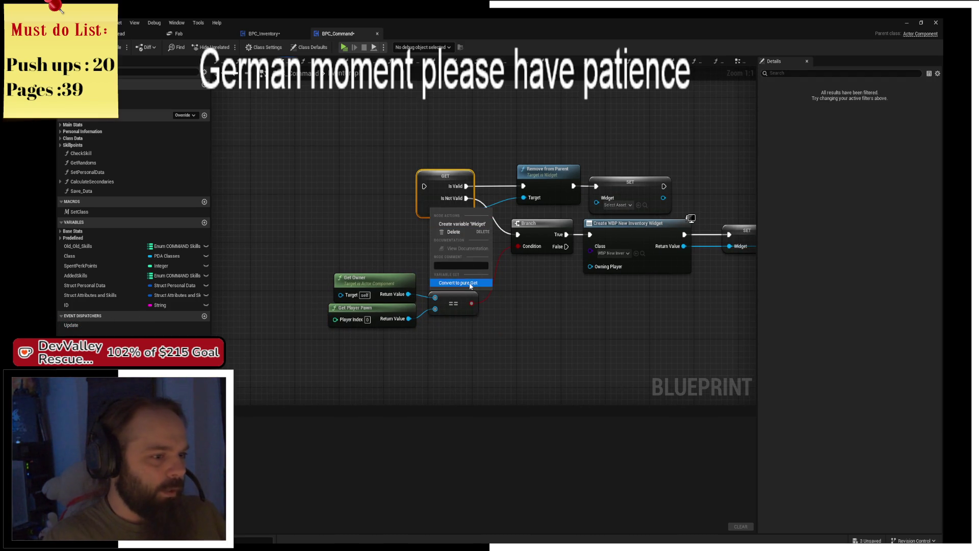
left_click(458, 283)
left_click_drag(472, 222, 389, 226)
key("ctrl+z")
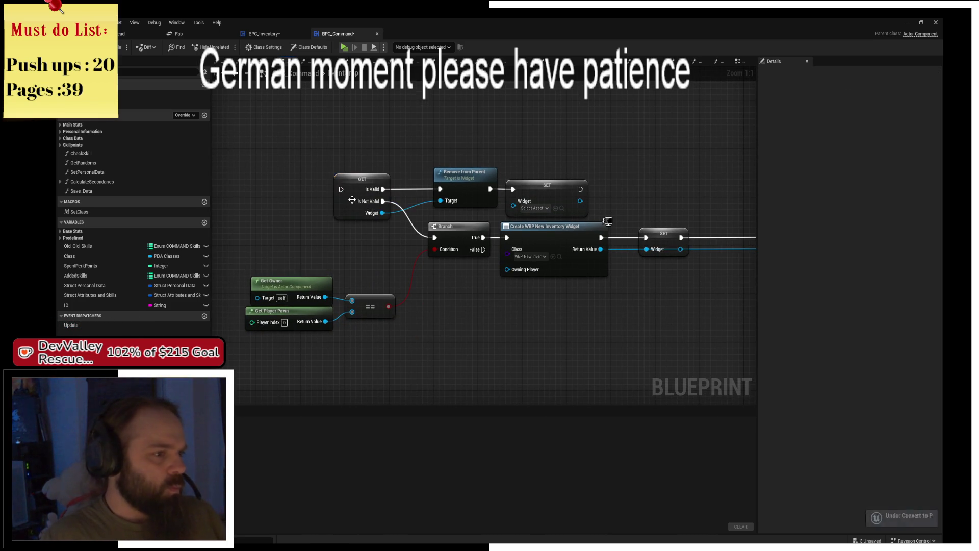
right_click(355, 208)
left_click(386, 221)
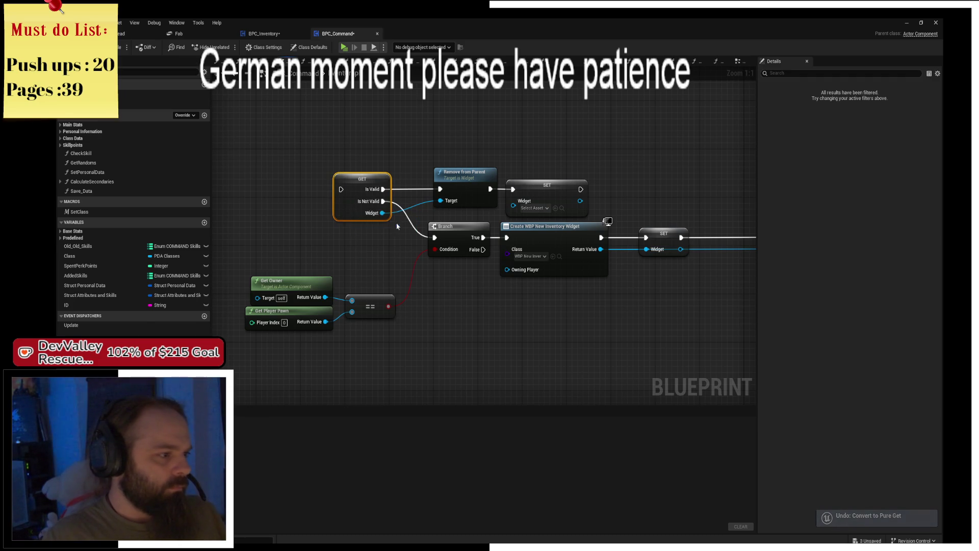
mouse_move(583, 306)
left_mouse_down()
mouse_move(356, 306)
mouse_move(631, 305)
left_mouse_up()
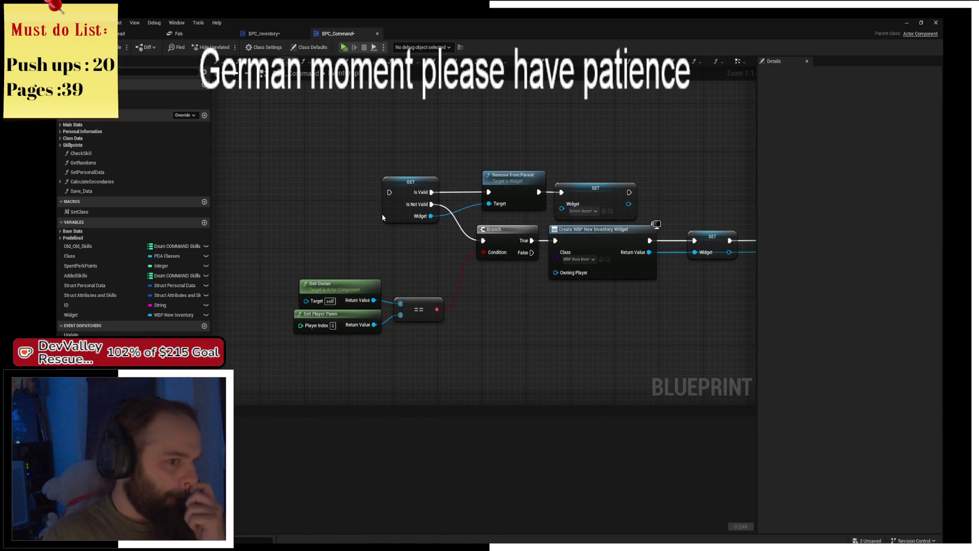
left_click(591, 259)
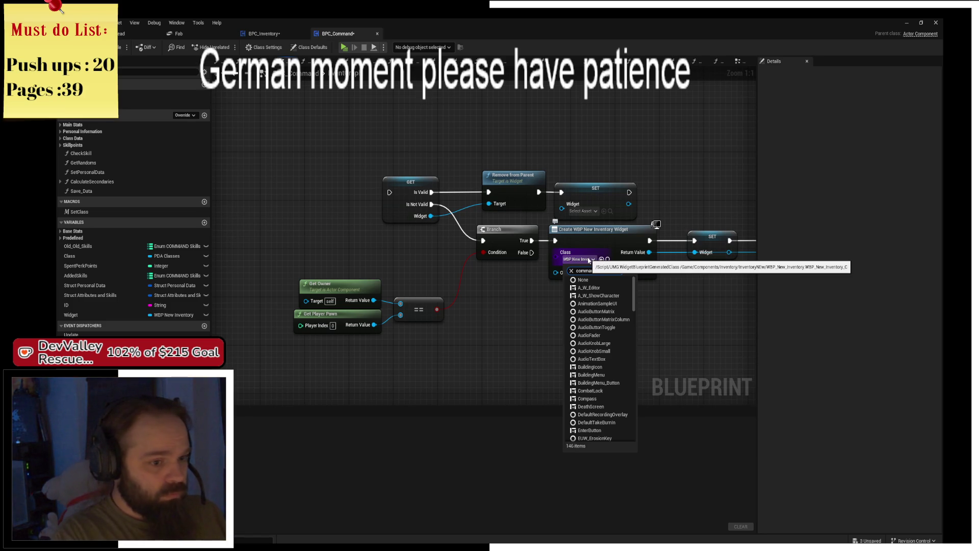
- Set the Create Widget class to W_Skills
key("ctrl+a")
type("rpg")
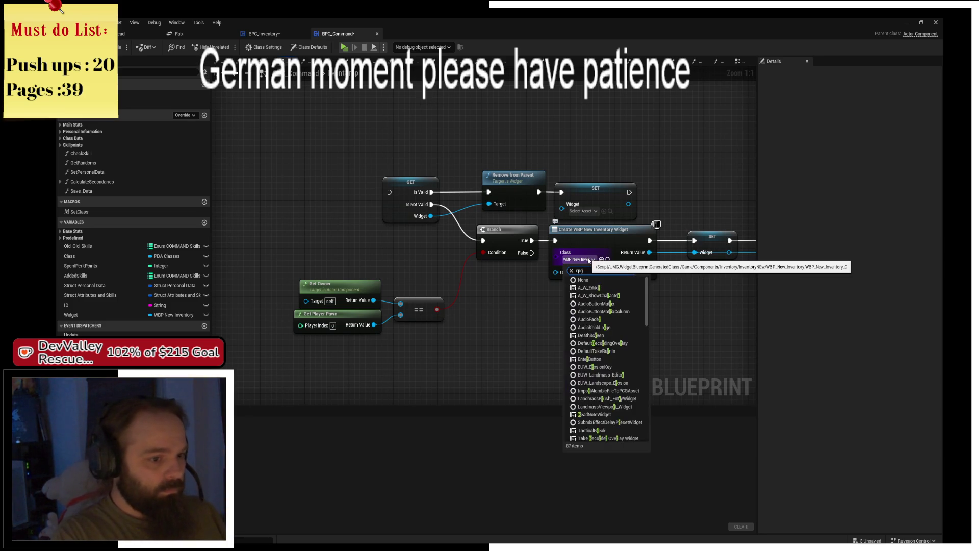
key("BackSpace")
key("BackSpace")
key("BackSpace")
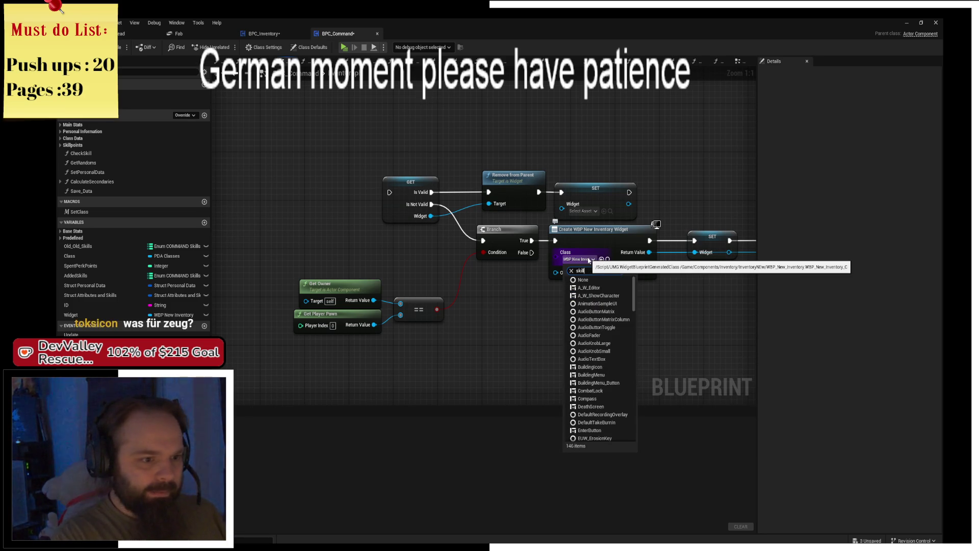
type("skill")
key("Down")
key("Down")
key("Down")
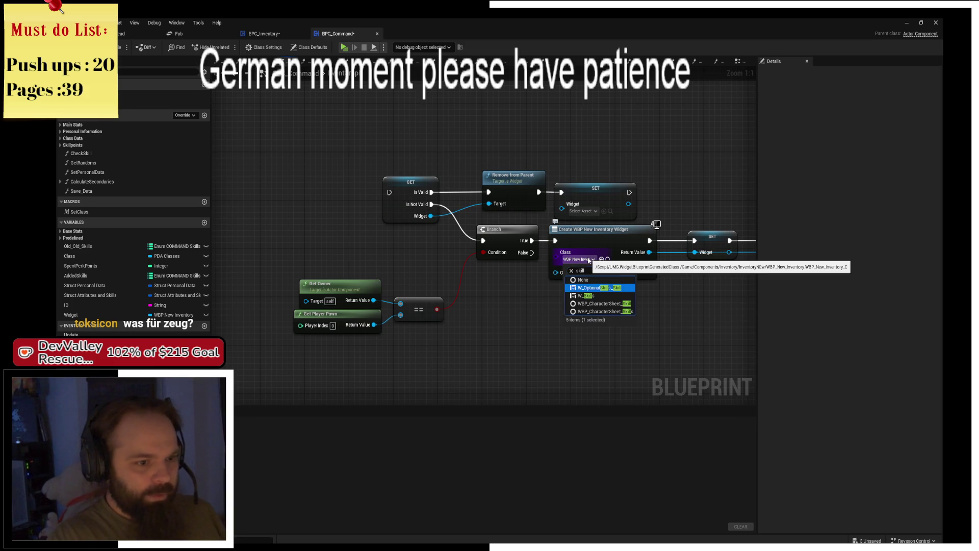
key("Return")
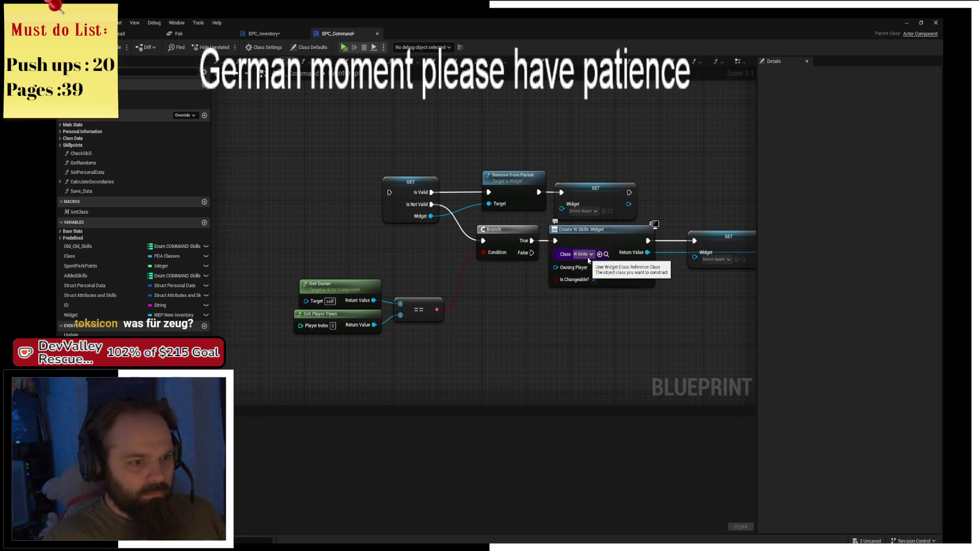
left_click(589, 258)
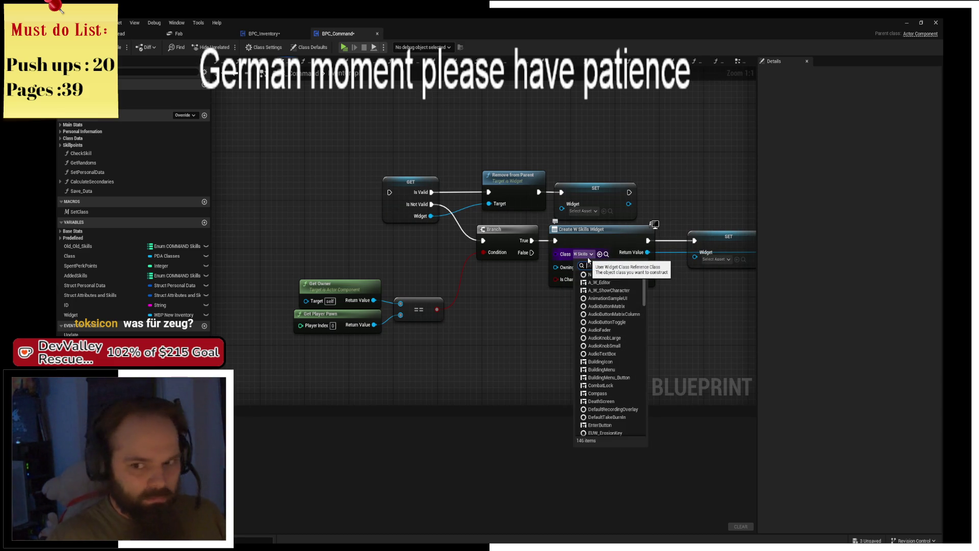
key("Escape")
- Browse the Content Drawer up to the Materials folder, then close it
key("ctrl+space")
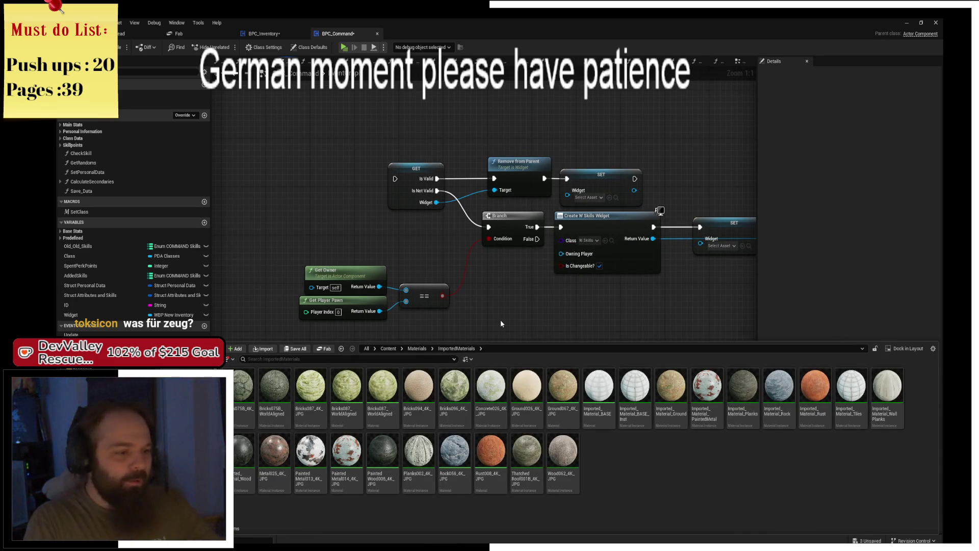
key("BackSpace")
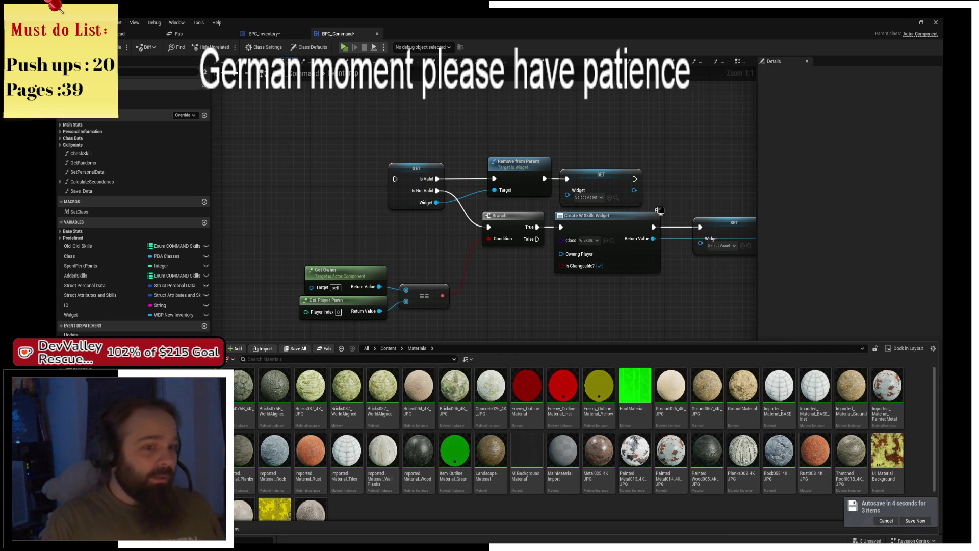
left_click(628, 293)
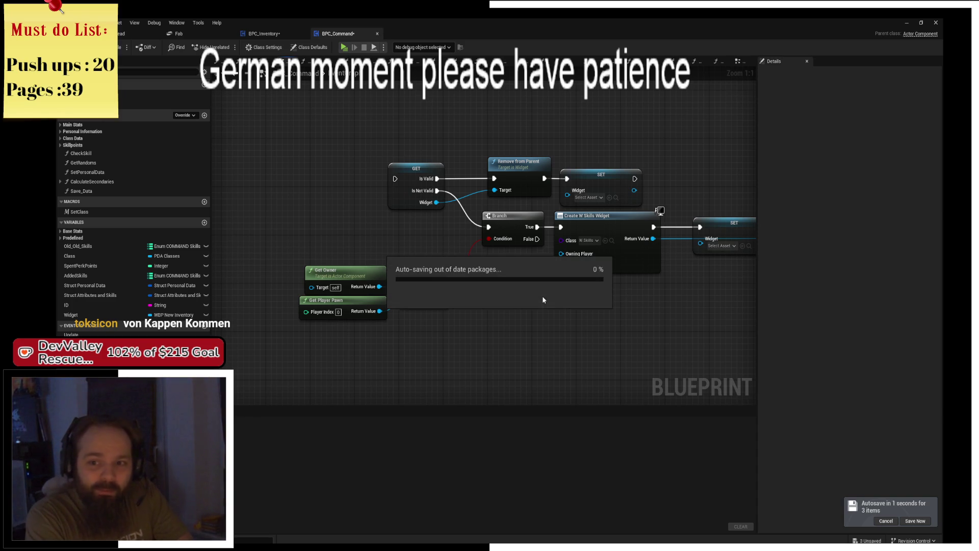
mouse_move(551, 311)
left_mouse_down()
mouse_move(651, 296)
mouse_move(551, 304)
left_mouse_up()
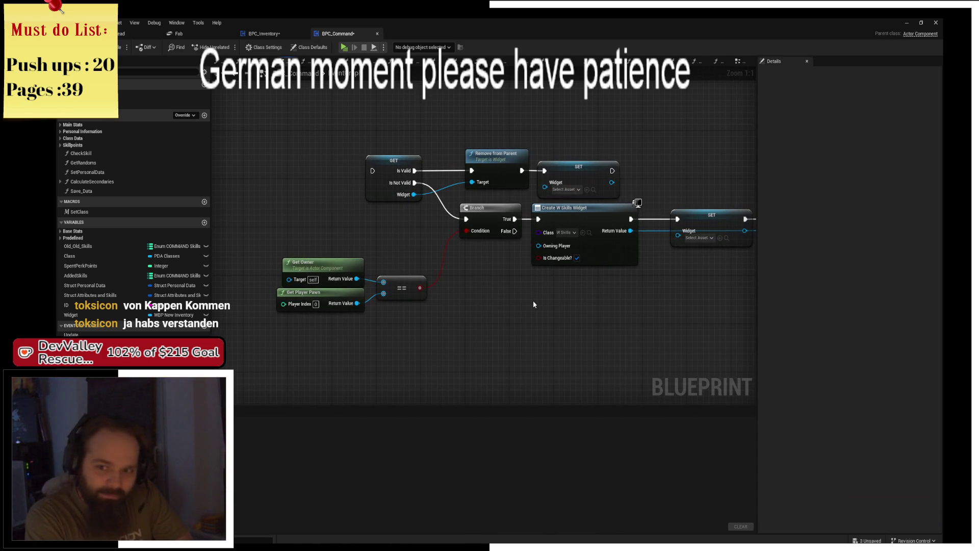
left_click_drag(533, 304, 598, 328)
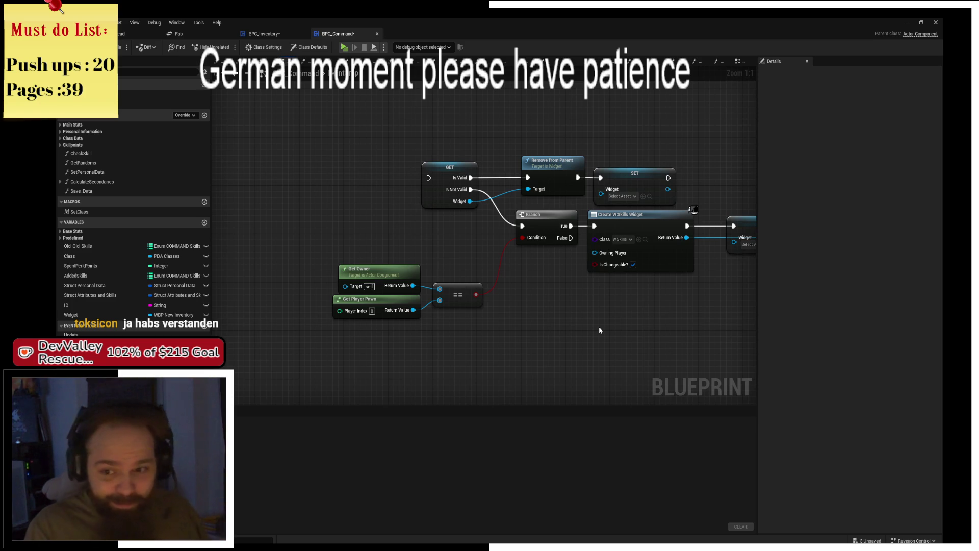
left_click_drag(553, 337, 495, 337)
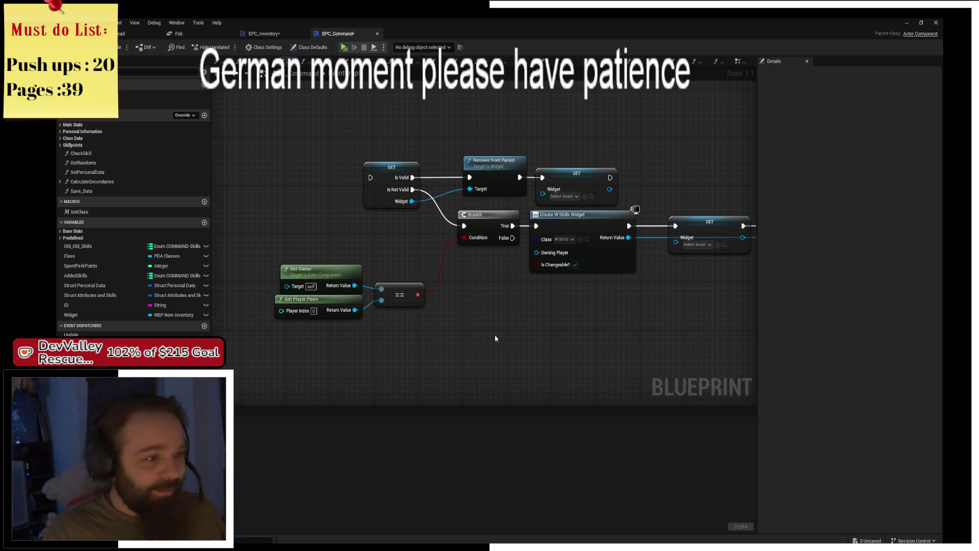
- Add a Keyboard 2 key event and wire its Pressed output into the GET node
right_click(383, 180)
type("key")
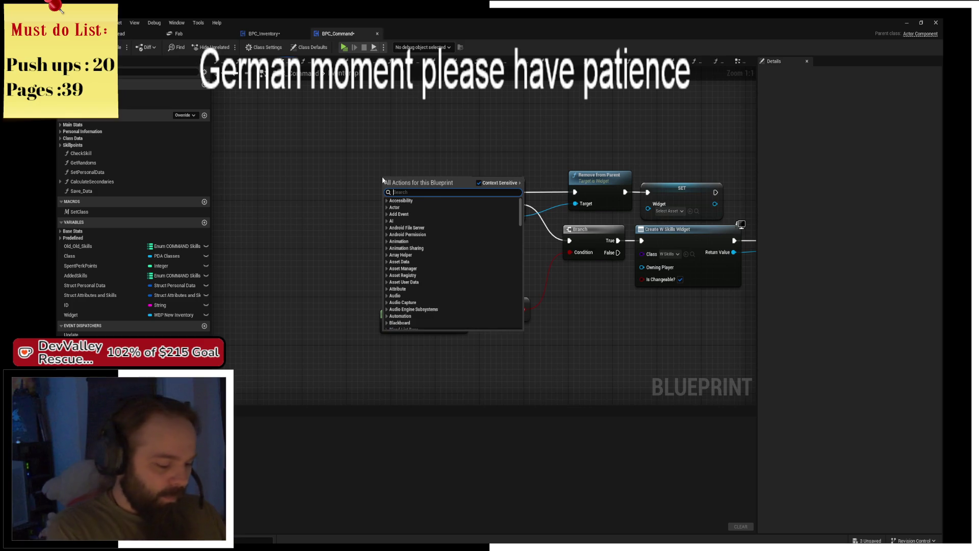
type("board 2")
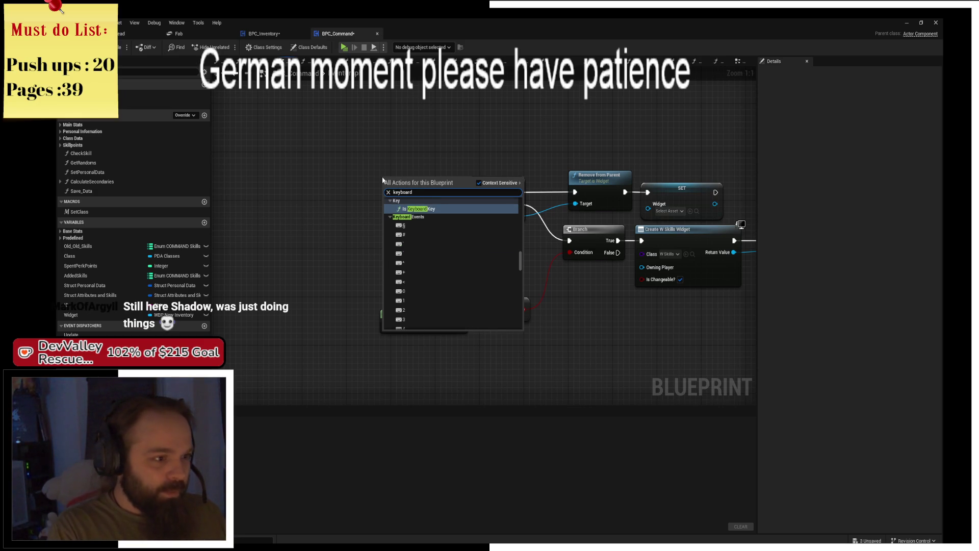
key("Return")
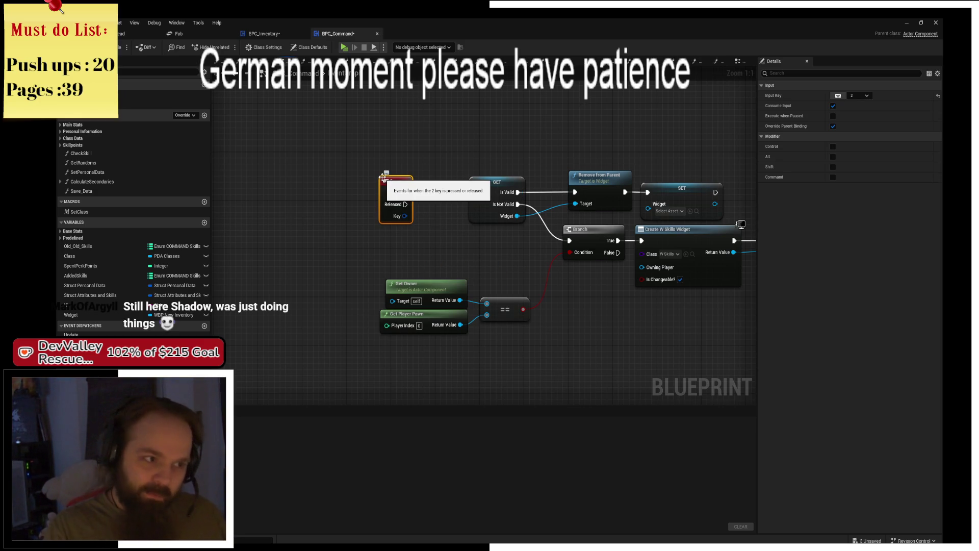
left_click_drag(405, 192, 475, 191)
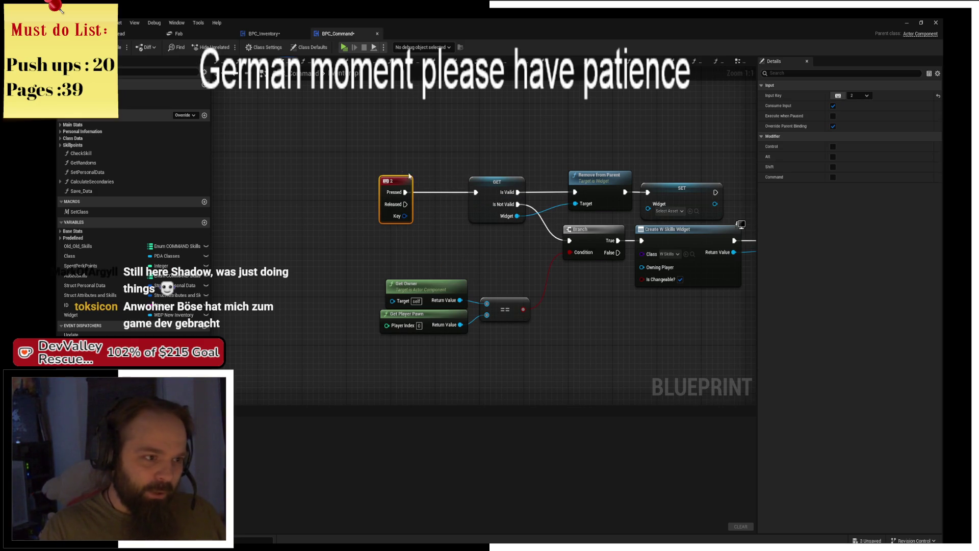
- Reposition the 2 key event and GET nodes, then save the blueprint
left_click_drag(383, 187, 405, 187)
left_click(440, 144)
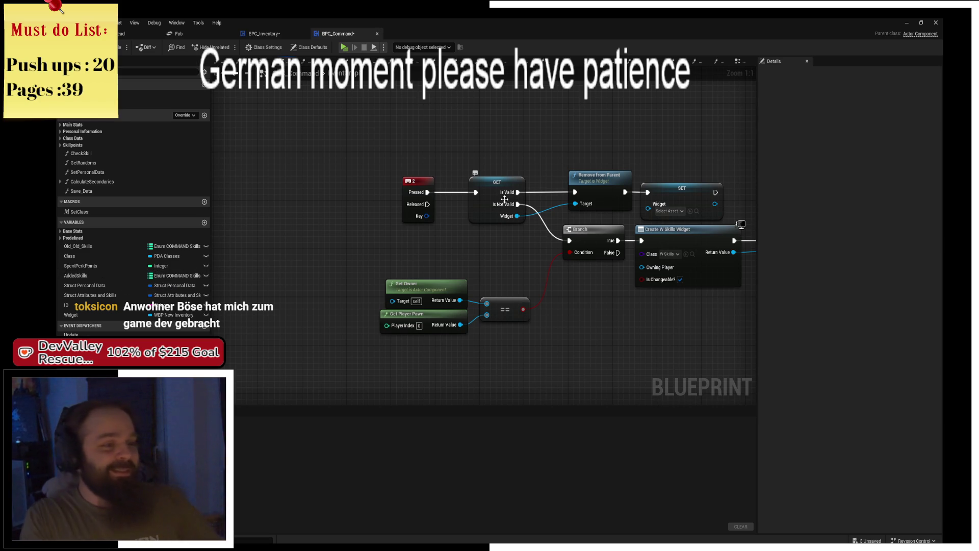
mouse_move(411, 186)
left_mouse_down()
mouse_move(399, 185)
mouse_move(416, 190)
mouse_move(403, 171)
mouse_move(359, 179)
left_mouse_up()
left_click(446, 164)
key("ctrl+s")
left_click(405, 196)
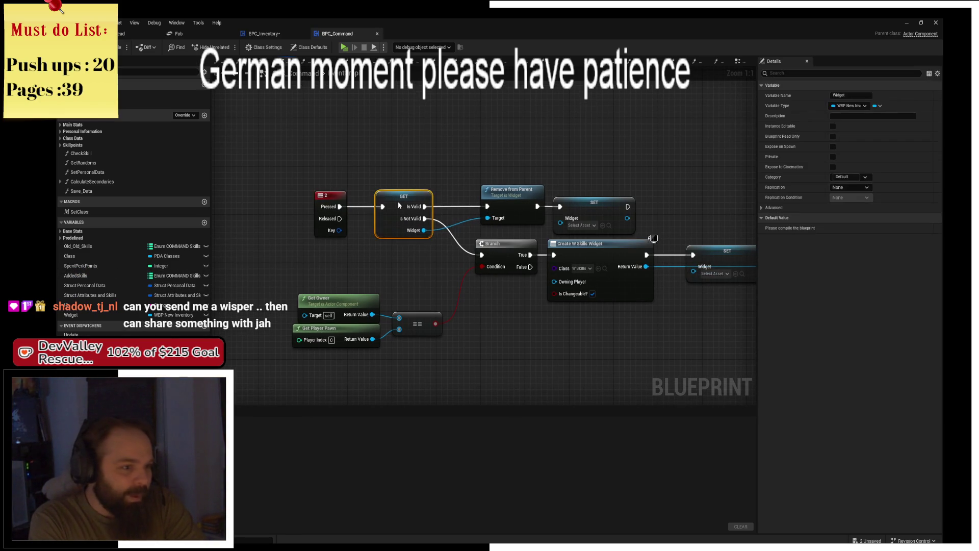
left_click(367, 197)
left_click_drag(330, 194, 443, 239)
left_click_drag(413, 198, 424, 199)
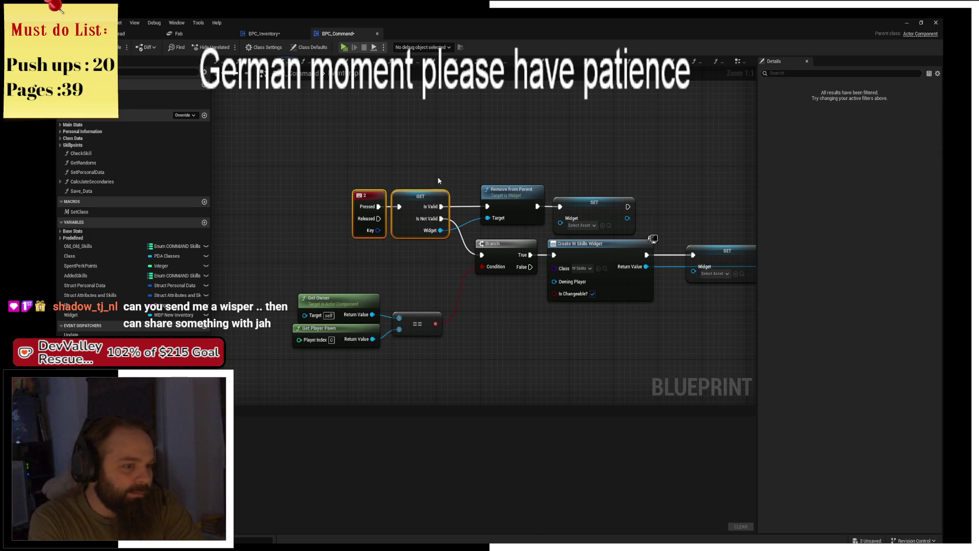
- Line up the Branch, SET and Add to Viewport nodes in a tidy row and save
left_click(469, 225)
left_click_drag(502, 255, 496, 255)
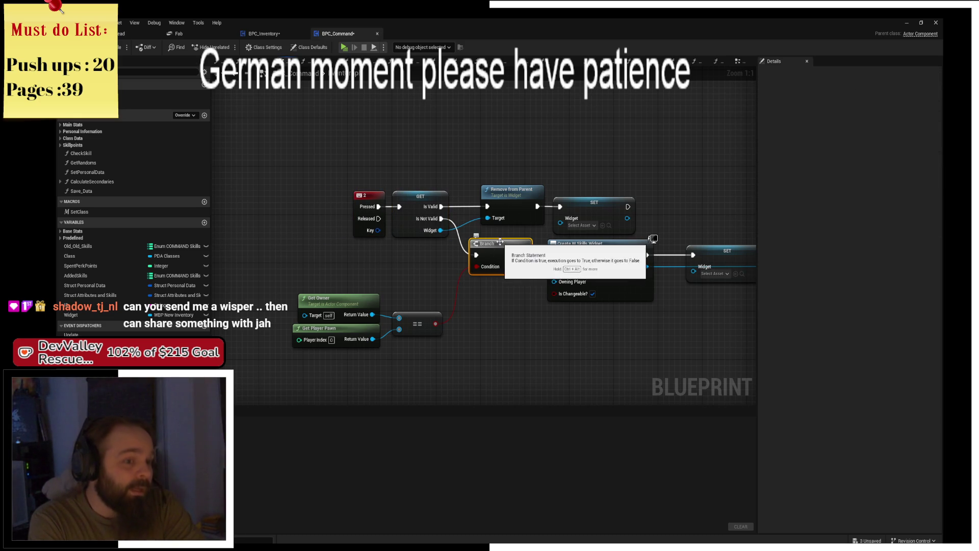
mouse_move(540, 322)
left_mouse_down()
mouse_move(415, 301)
mouse_move(747, 225)
mouse_move(702, 241)
mouse_move(702, 253)
left_mouse_up()
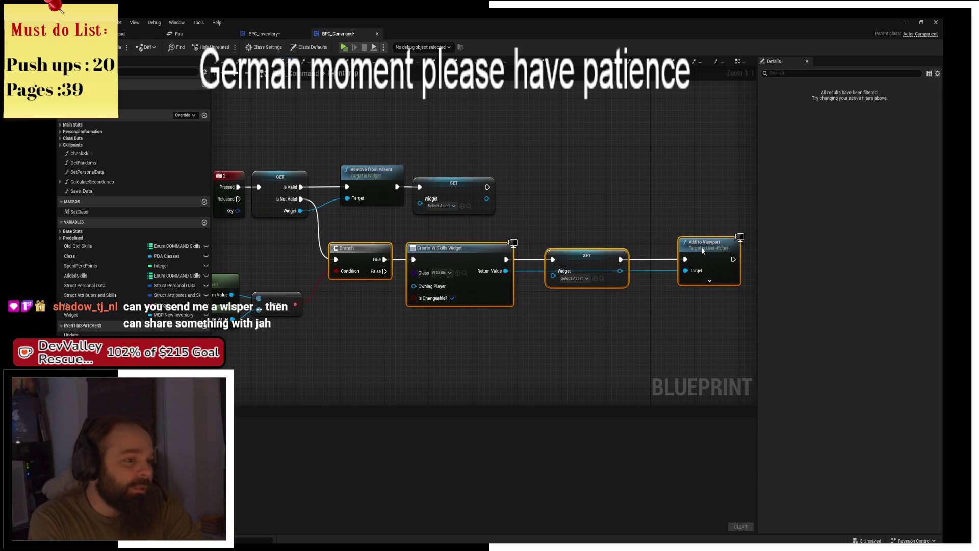
left_click(555, 237)
left_click_drag(587, 259, 563, 259)
left_click_drag(683, 264, 624, 261)
left_click_drag(381, 241, 581, 213)
key("ctrl+s")
- Move the owner-check nodes up, compile BPC_Command, and launch a standalone play-test
mouse_move(381, 241)
left_mouse_down()
mouse_move(504, 301)
mouse_move(485, 277)
mouse_move(493, 259)
left_mouse_up()
left_click(485, 324)
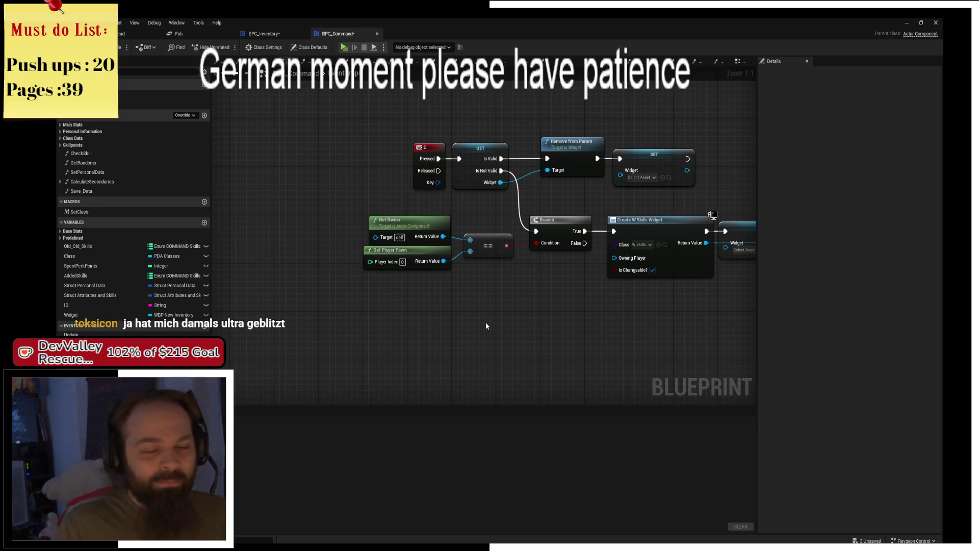
left_click_drag(486, 325, 255, 293)
left_click_drag(313, 238, 517, 250)
mouse_move(326, 204)
left_mouse_down()
mouse_move(429, 273)
mouse_move(490, 270)
left_mouse_up()
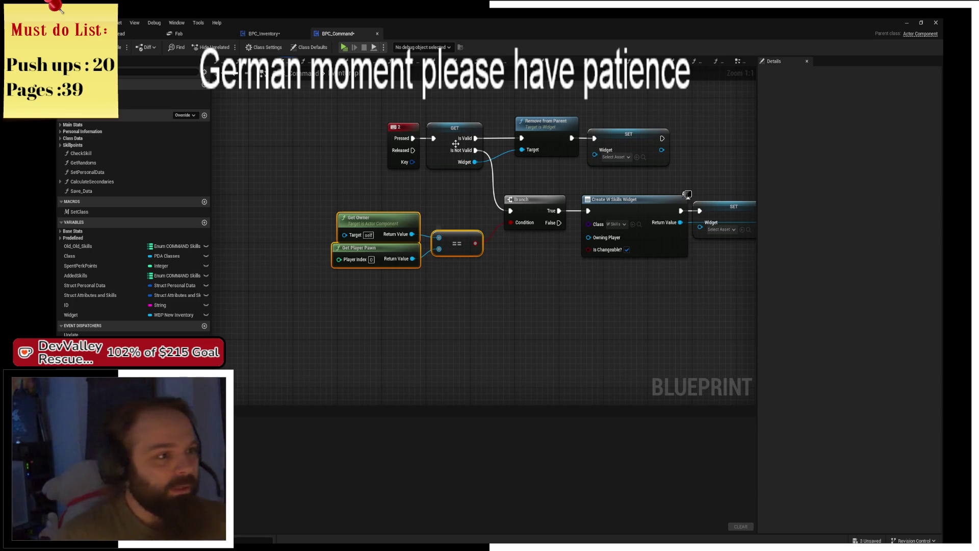
key("F7")
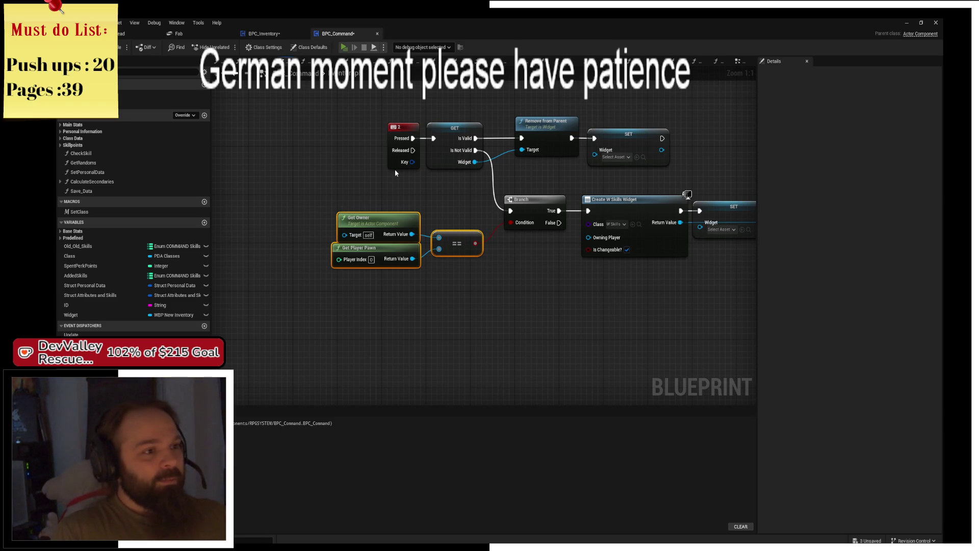
key("alt+p")
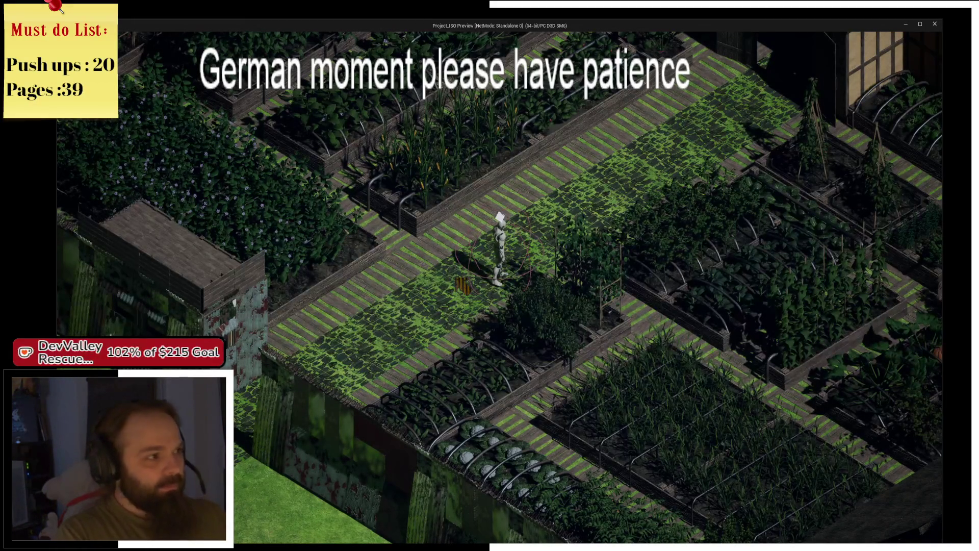
- Walk the character and bring up the skills widget, then close the game window and Message Log
key("a")
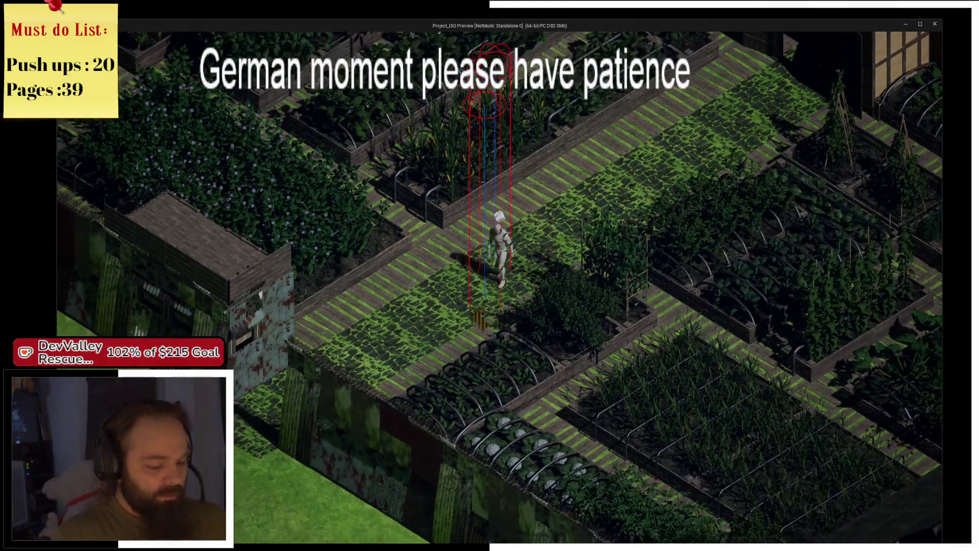
key("c")
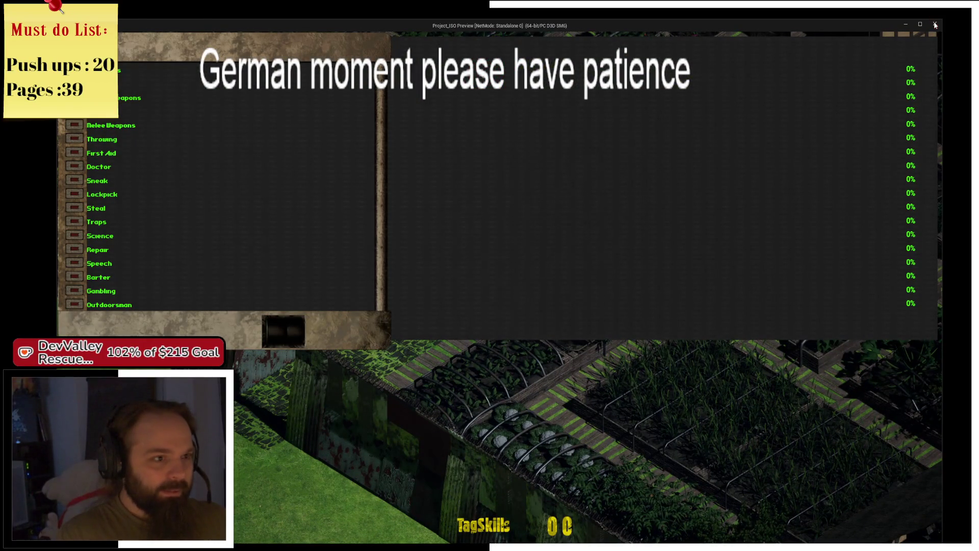
left_click(935, 24)
left_click(936, 23)
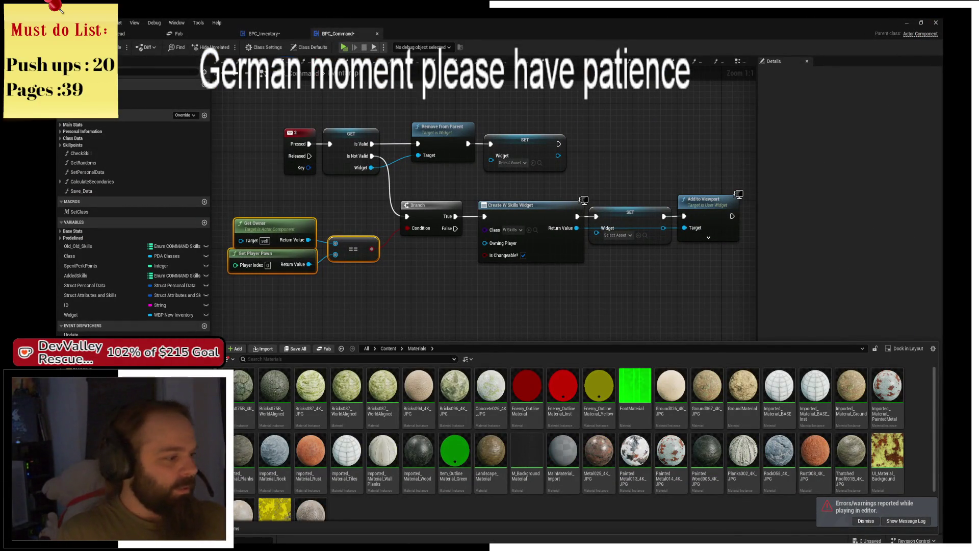
- Browse Content > Components > RPGSYSTEM, select WBP_CharacterSheet_Total, and open the Create Widget class picker
left_click(342, 348)
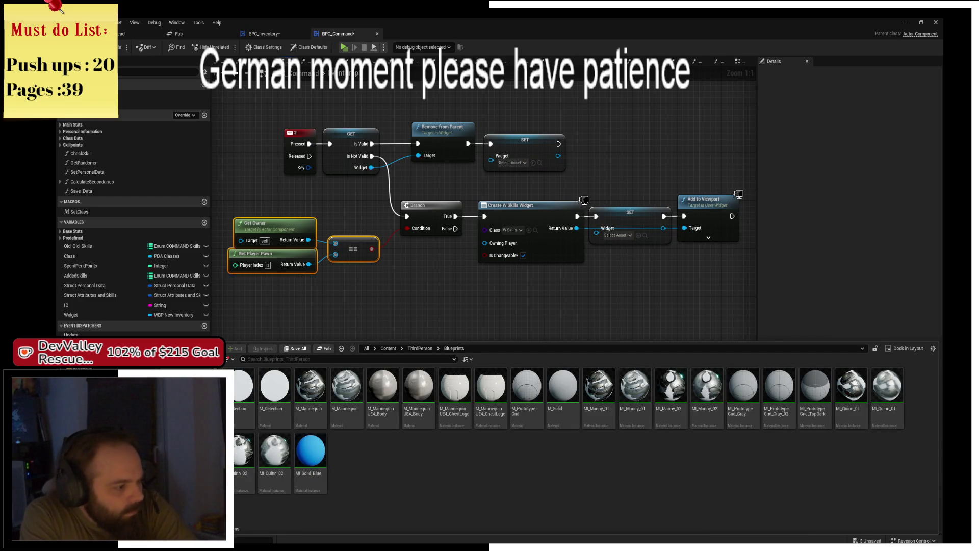
left_click(388, 348)
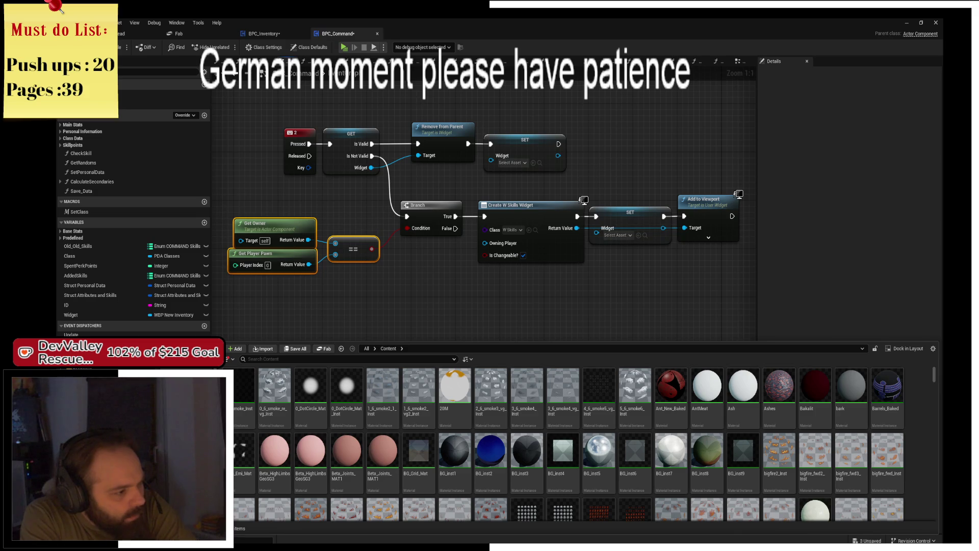
double_click(486, 437)
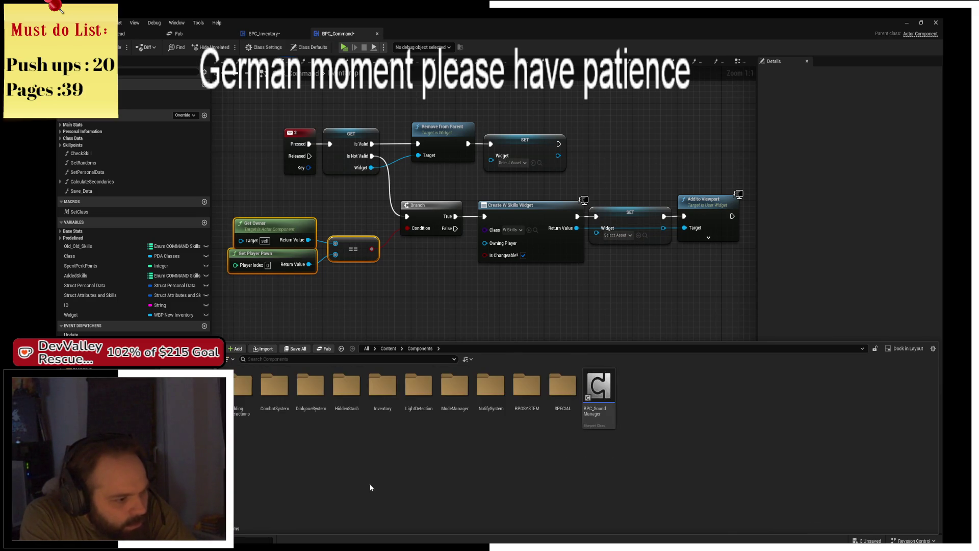
double_click(494, 415)
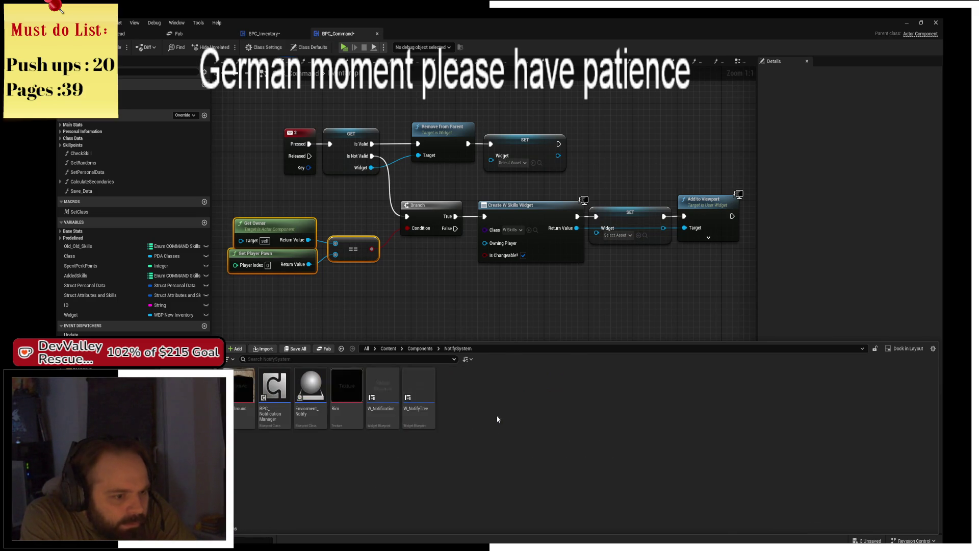
left_click(420, 348)
left_click(514, 417)
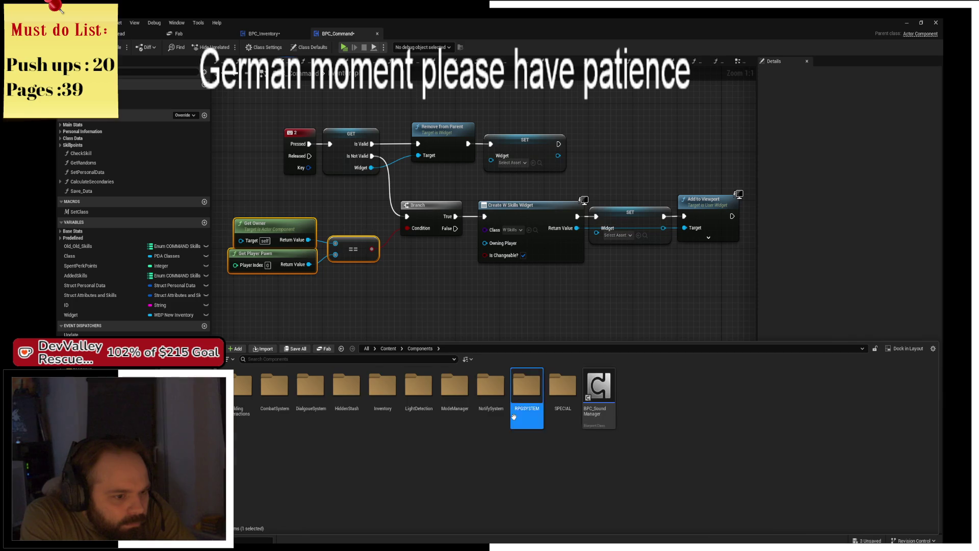
double_click(513, 417)
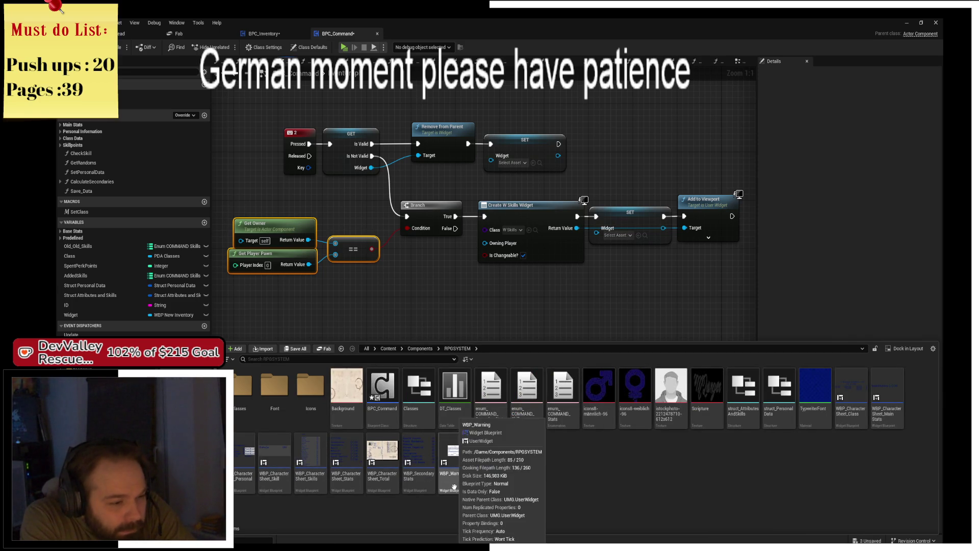
left_click(387, 490)
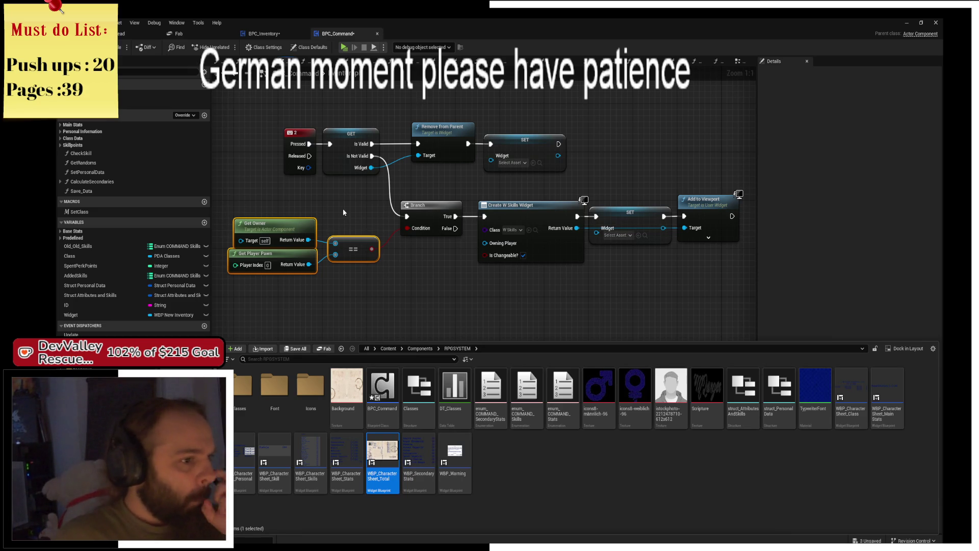
left_click(516, 230)
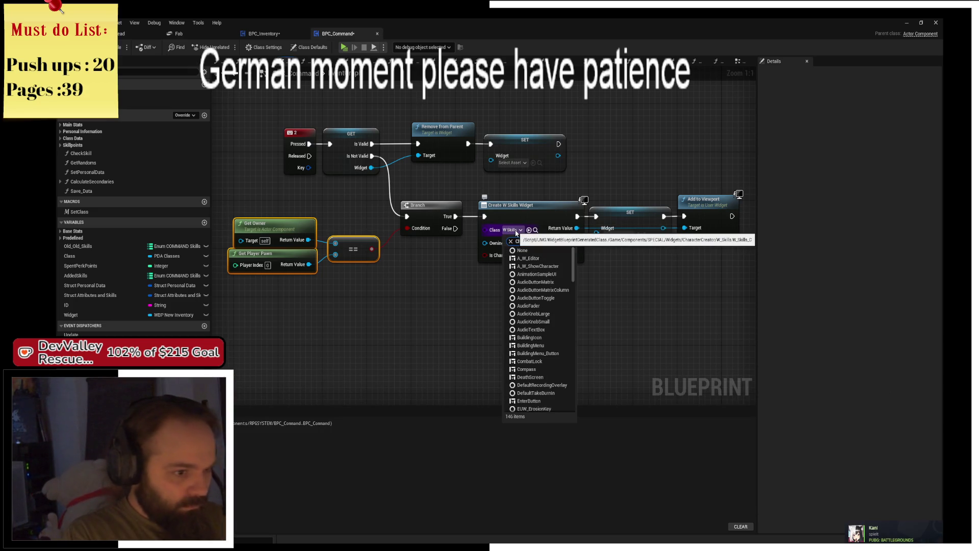
- Set the Create Widget class to WBP_CharacterSheet_Total and save the blueprint
type("character")
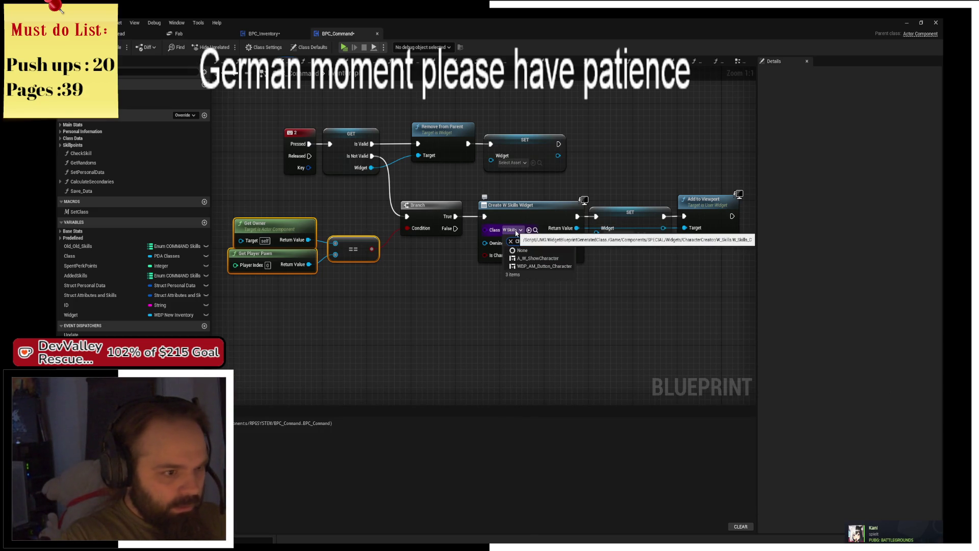
key("Down")
key("Down")
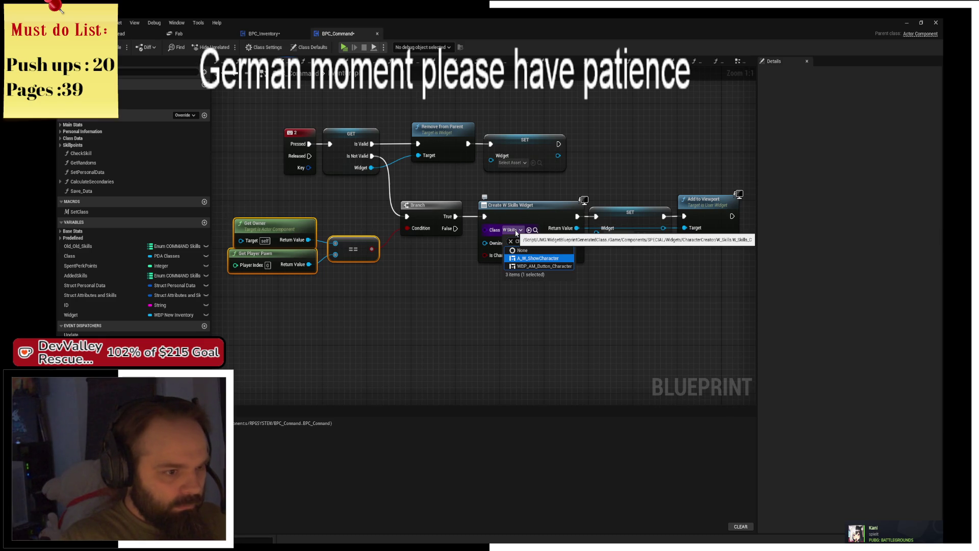
key("Up")
key("BackSpace")
type("heet")
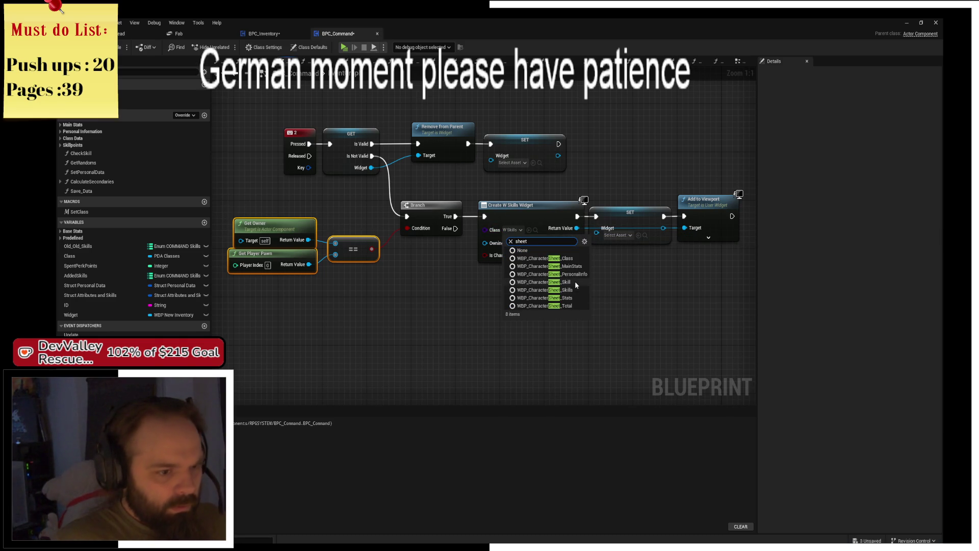
left_click(571, 306)
left_click_drag(612, 307, 564, 273)
key("ctrl+s")
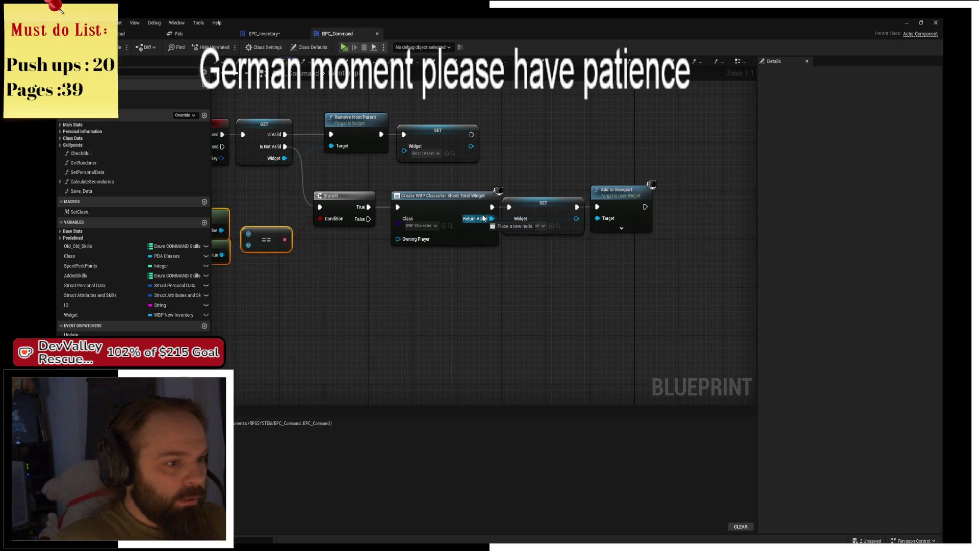
- Change the Widget variable to a character sheet widget reference and reconnect GET to Remove from Parent
left_click(532, 209)
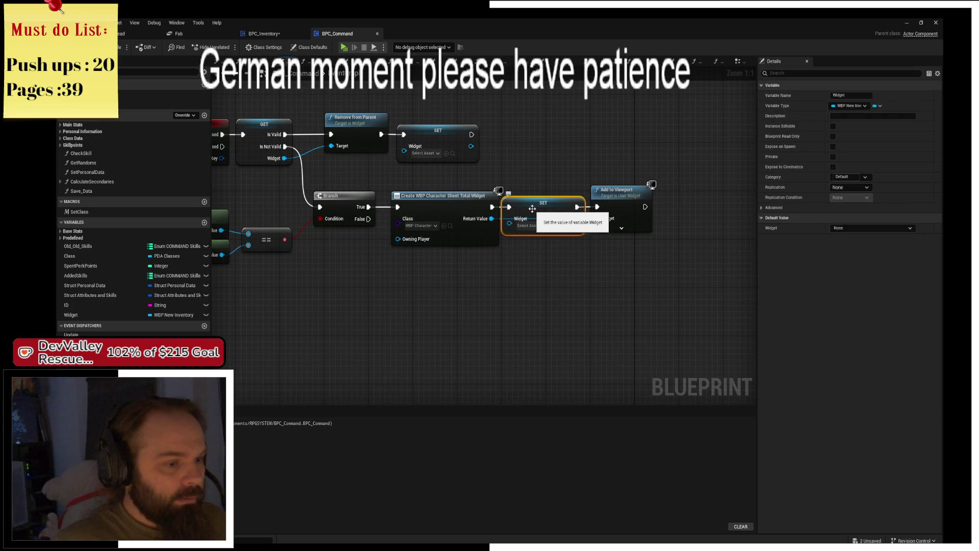
left_click_drag(416, 140, 480, 141)
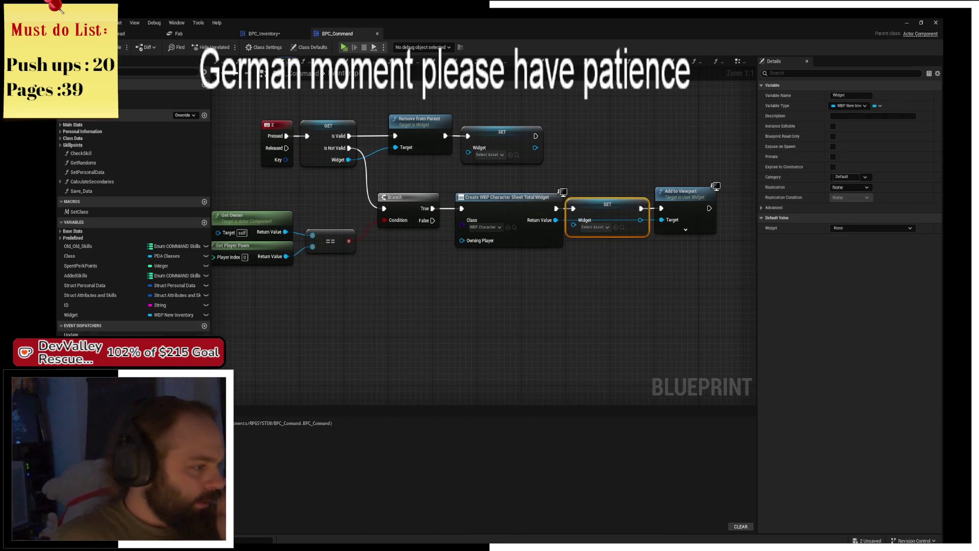
left_click(176, 315)
type("sheet")
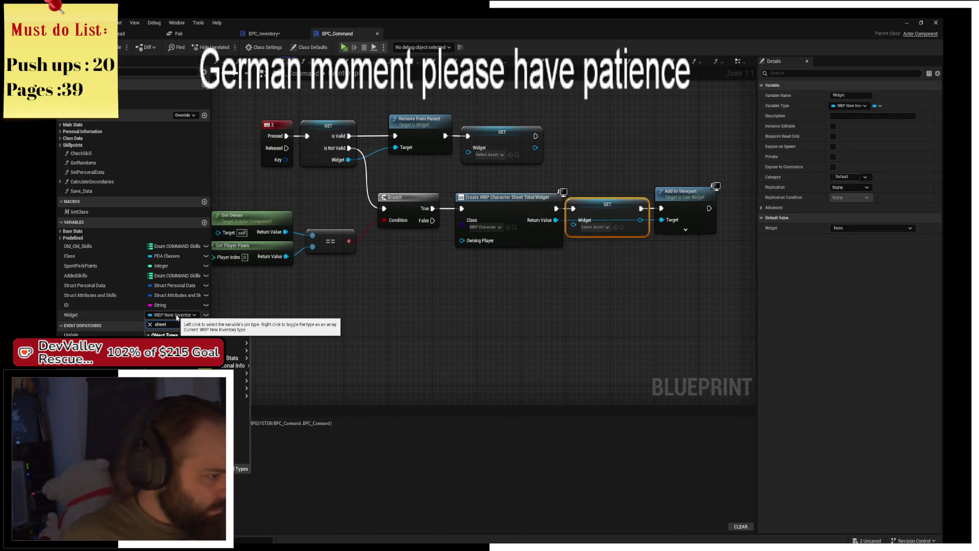
mouse_move(204, 394)
left_click(273, 394)
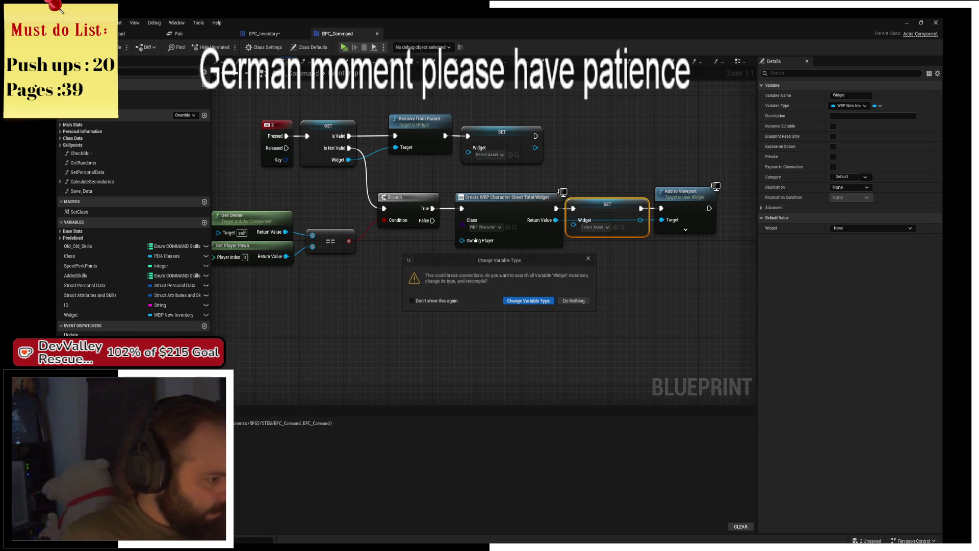
left_click(535, 301)
left_click_drag(348, 159, 395, 147)
left_click(350, 174)
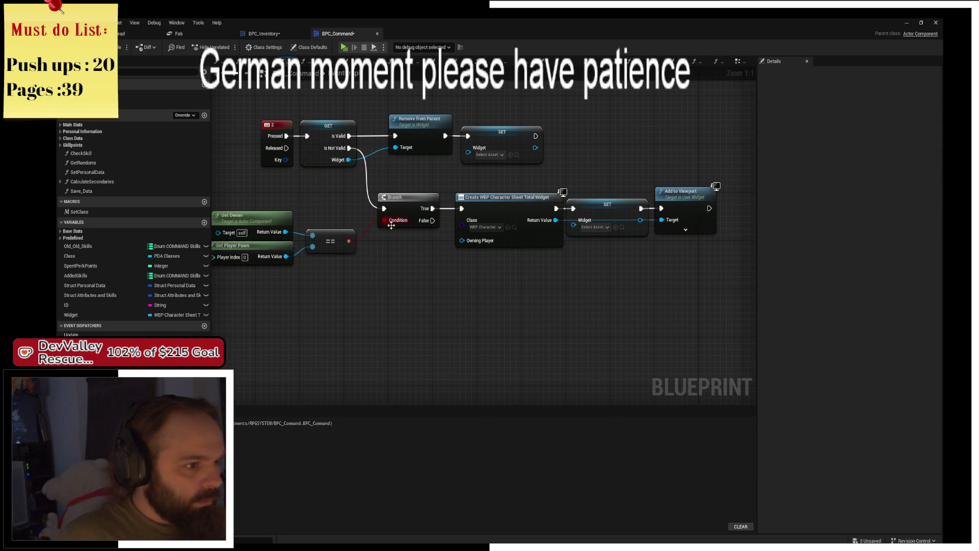
- Feed the Create Widget Return Value into the SET Widget input, keeping the Target wire straight
mouse_move(558, 240)
left_mouse_down()
mouse_move(574, 225)
mouse_move(662, 220)
left_mouse_up()
left_click(619, 290)
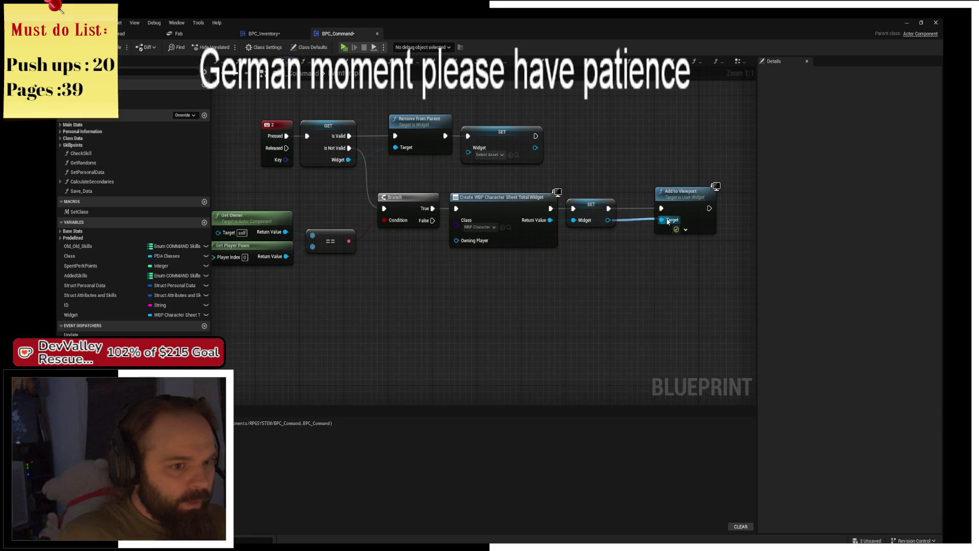
mouse_move(583, 209)
left_mouse_down()
mouse_move(609, 217)
mouse_move(589, 210)
left_mouse_up()
double_click(634, 215)
left_click(633, 214)
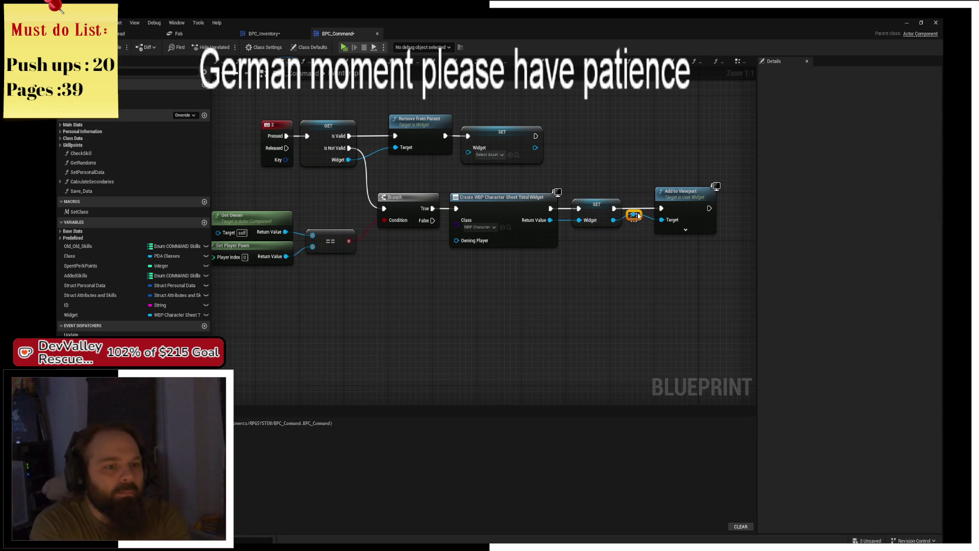
left_click_drag(634, 215, 644, 231)
key("ctrl+z")
key("ctrl+z")
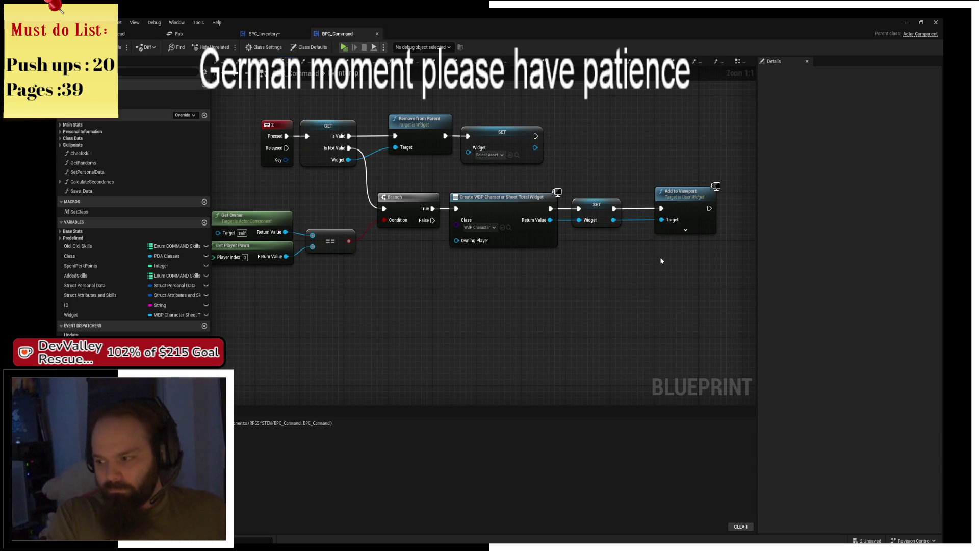
- Align Add to Viewport beside the SET node and save the blueprint
left_click(635, 191)
left_click_drag(636, 191, 608, 189)
mouse_move(516, 152)
left_mouse_down()
mouse_move(580, 186)
mouse_move(588, 171)
left_mouse_up()
left_click(587, 265)
key("ctrl+s")
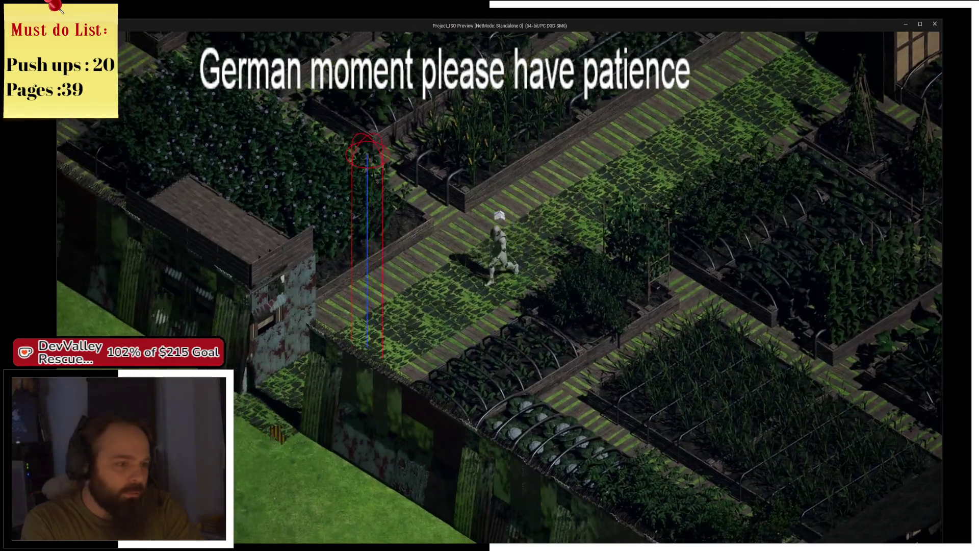
left_click(375, 395)
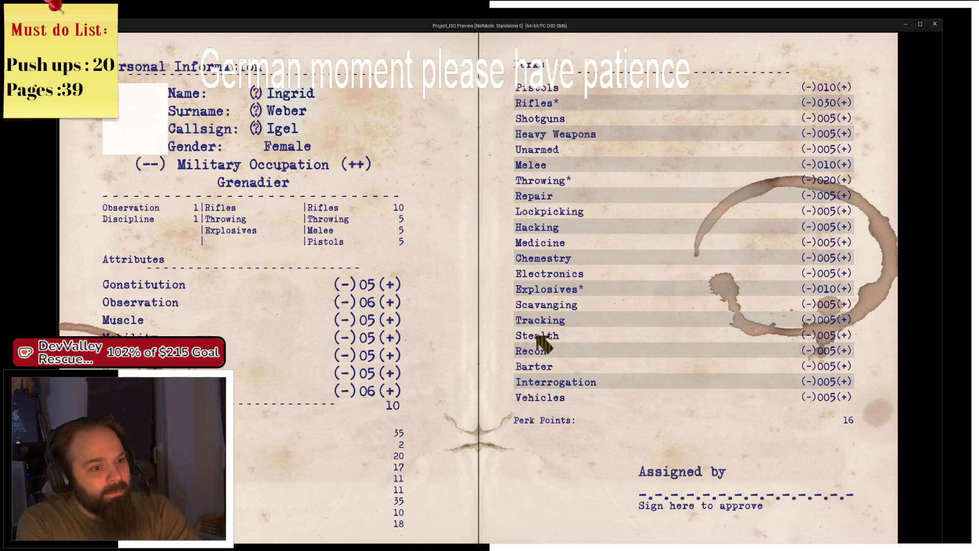
left_click(831, 503)
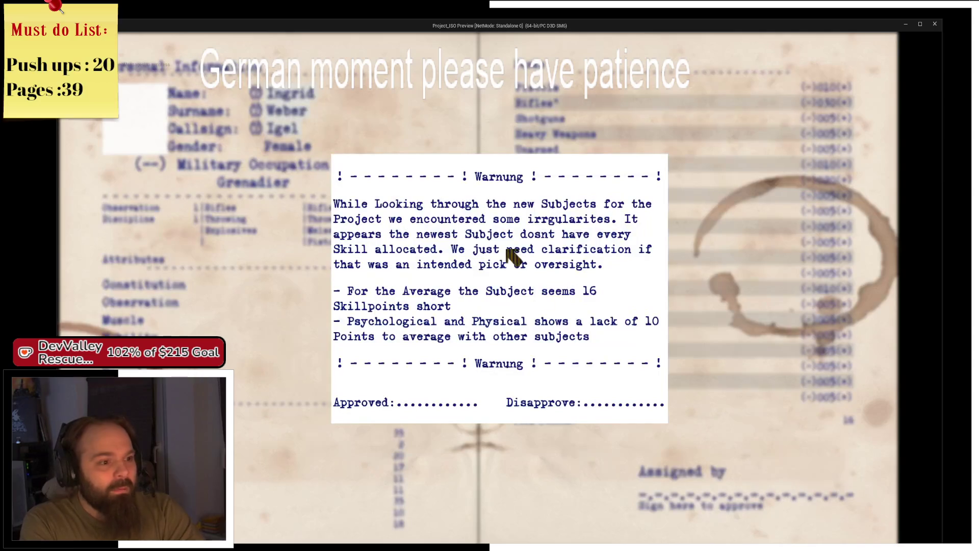
left_click(449, 401)
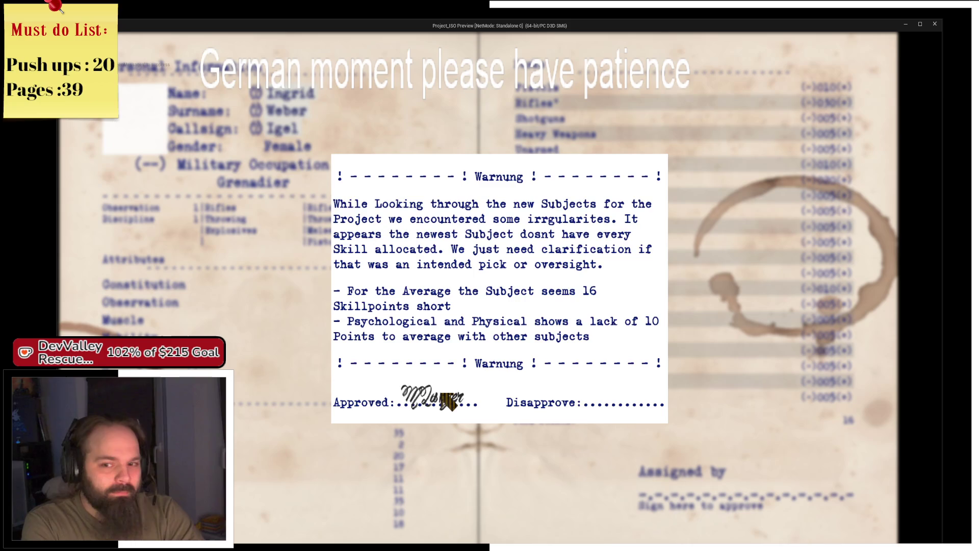
key("alt+Tab")
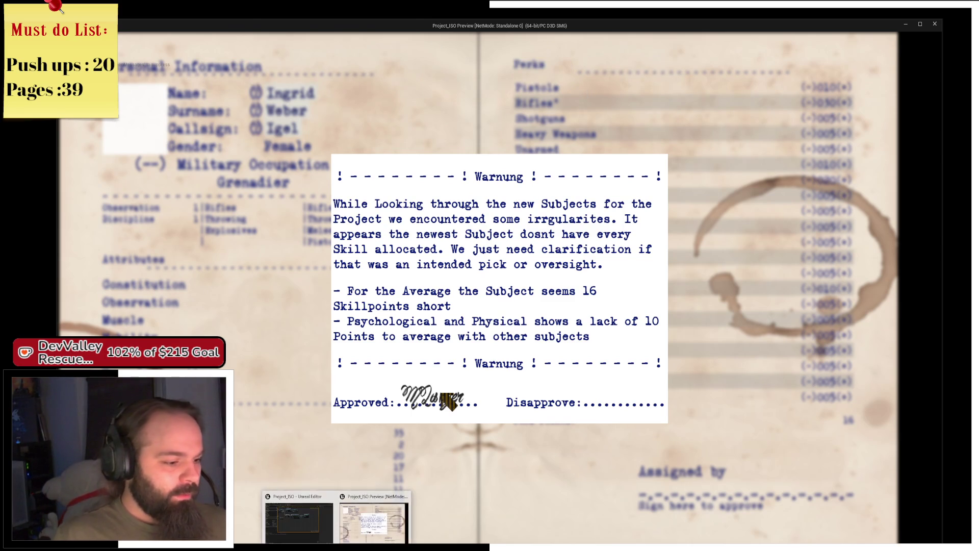
left_click(449, 402)
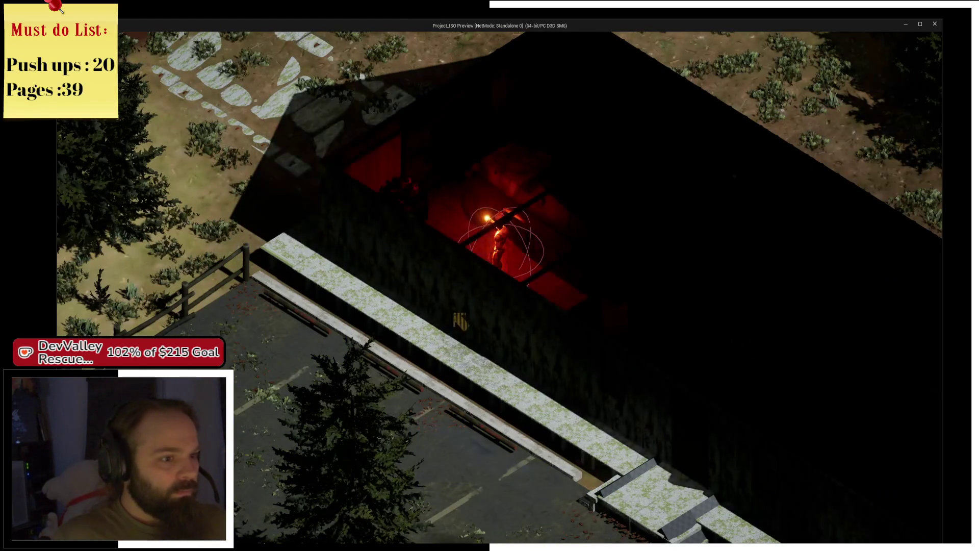
left_click(586, 319)
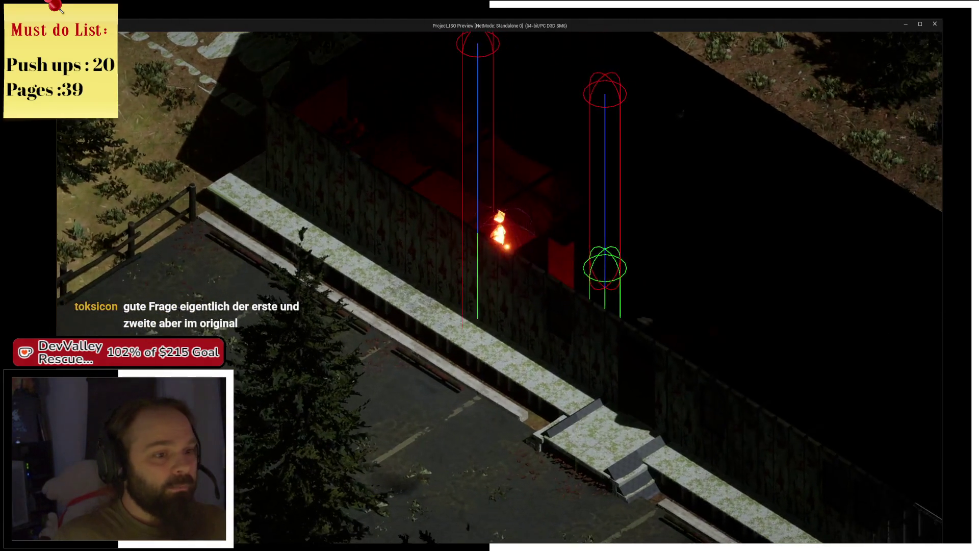
left_click(935, 24)
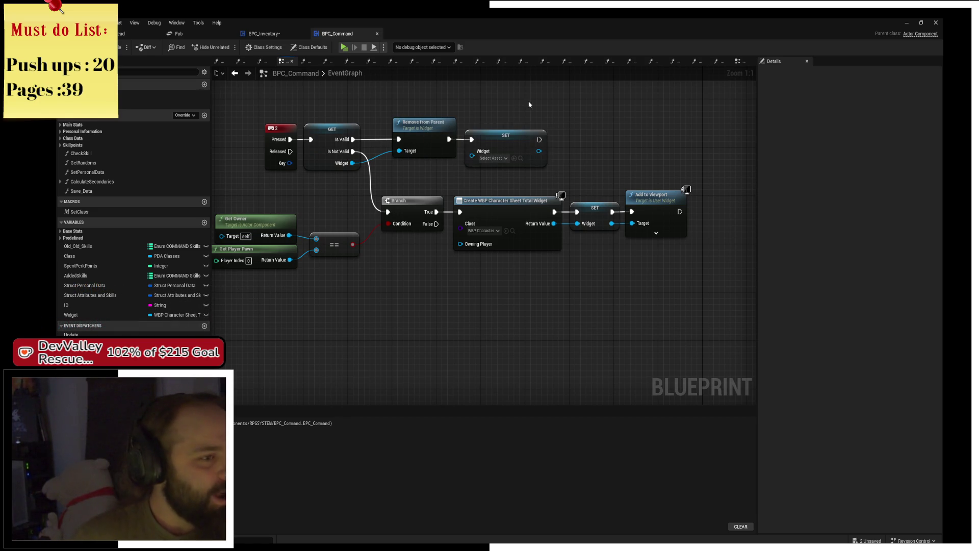
left_click(140, 33)
- Fly the camera over the homestead, search the web for 'resident evil 4', then return to the editor
mouse_move(509, 217)
left_mouse_down()
mouse_move(509, 194)
mouse_move(479, 214)
left_mouse_up()
left_click_drag(672, 206, 551, 274)
key("alt+Tab")
type("resident evil 4")
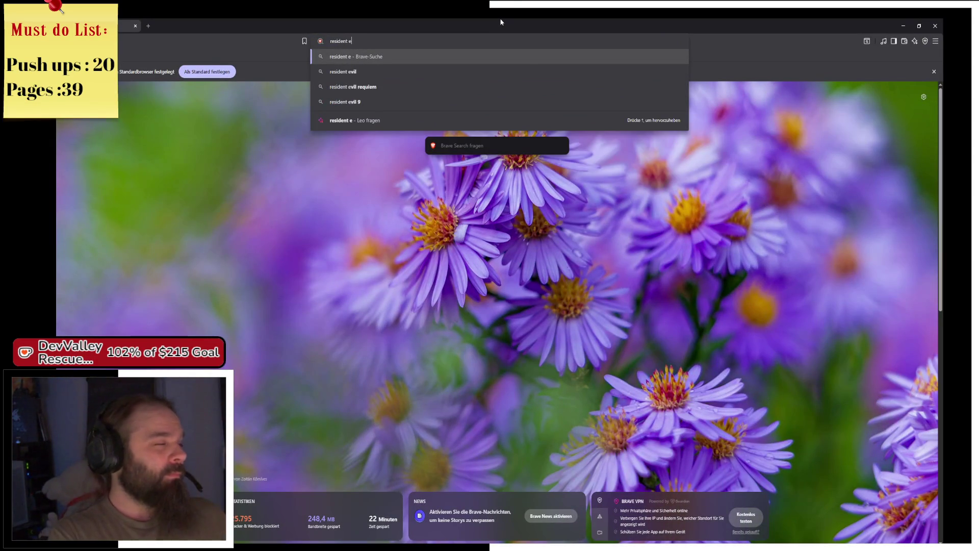
key("Return")
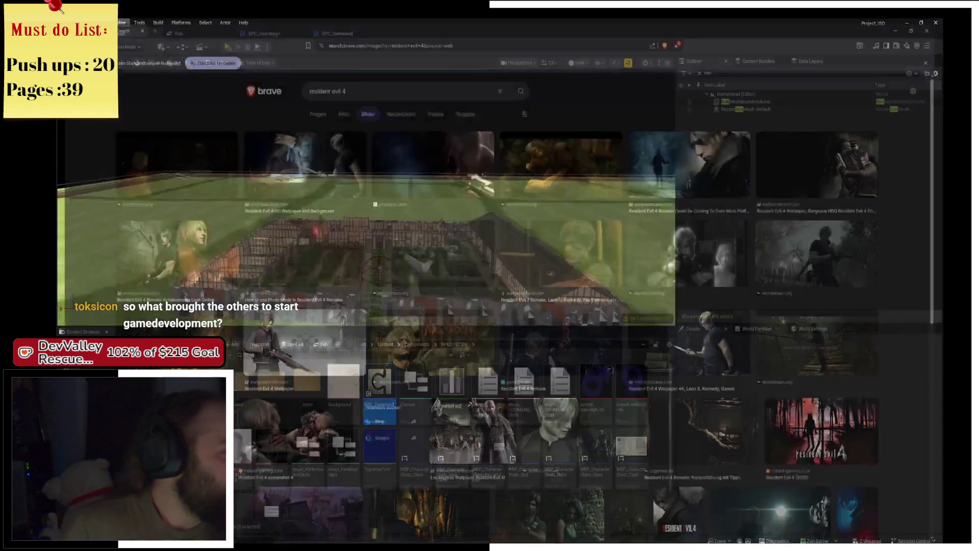
key("alt+Tab")
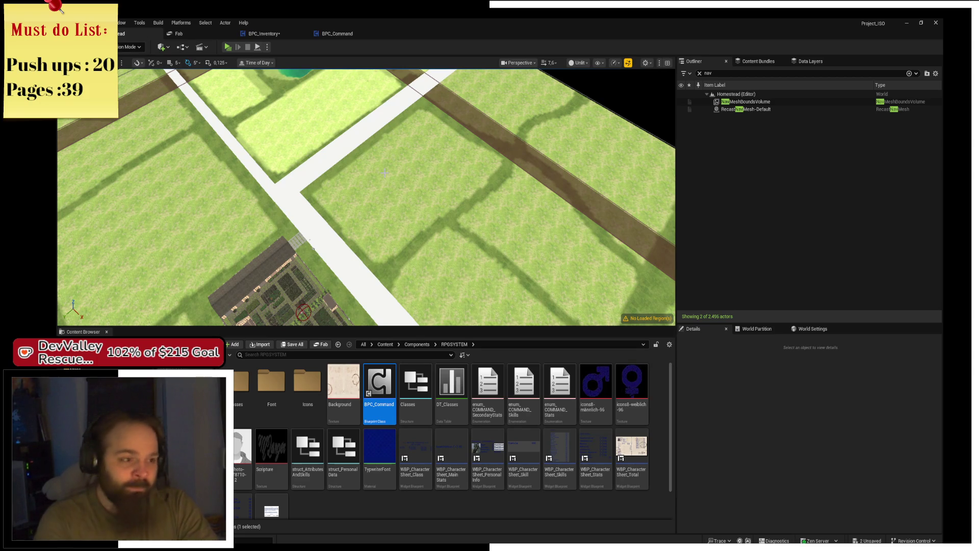
- Close the BPC_Command and BPC_Inventory editors and go up to the Components folder
mouse_move(385, 174)
left_mouse_down()
mouse_move(347, 166)
mouse_move(346, 199)
mouse_move(367, 206)
mouse_move(367, 227)
mouse_move(347, 199)
mouse_move(361, 199)
left_mouse_up()
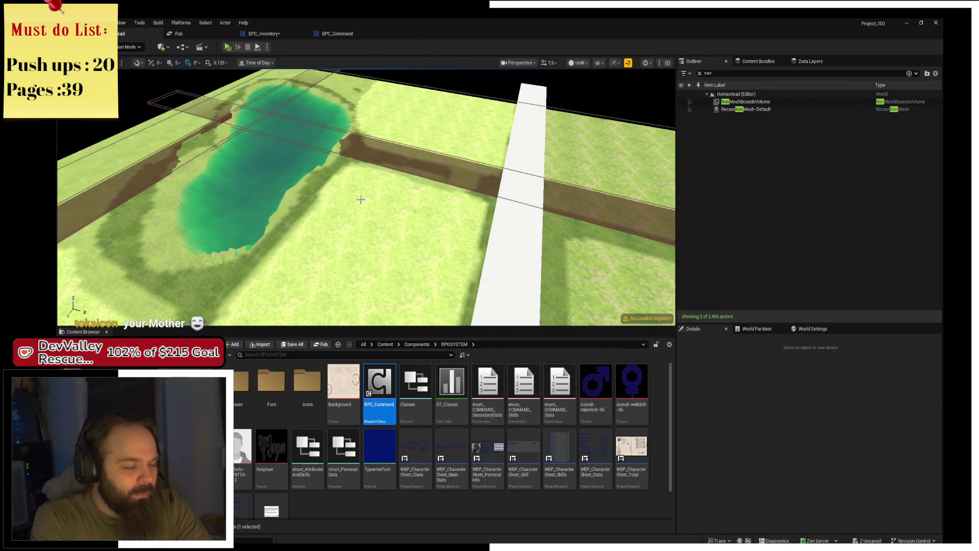
scroll(356, 223, "up", 3)
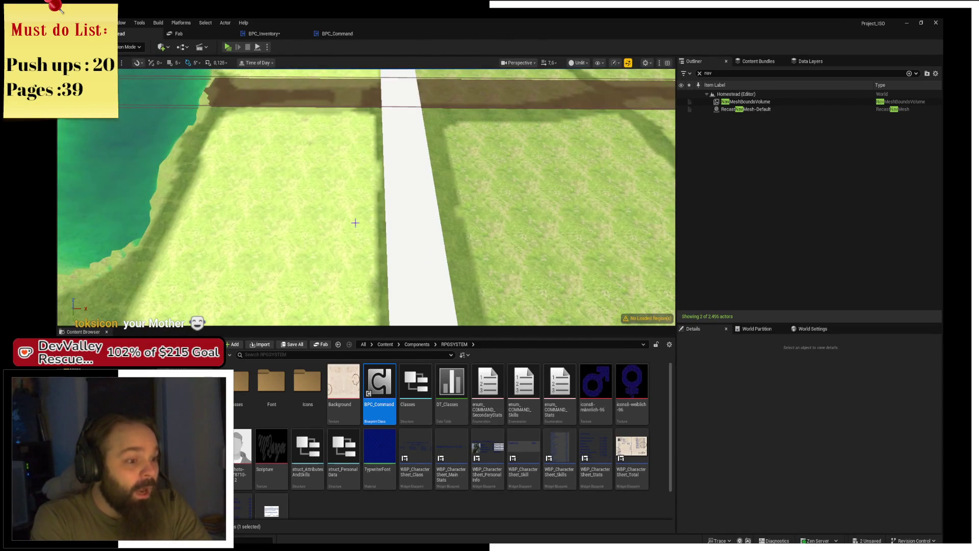
left_click(352, 34)
left_click(300, 33)
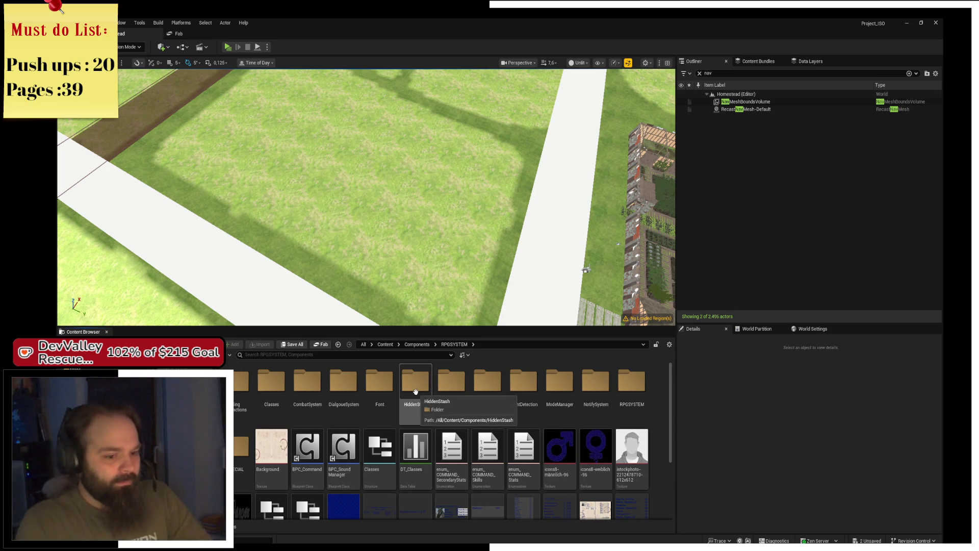
key("alt+Left")
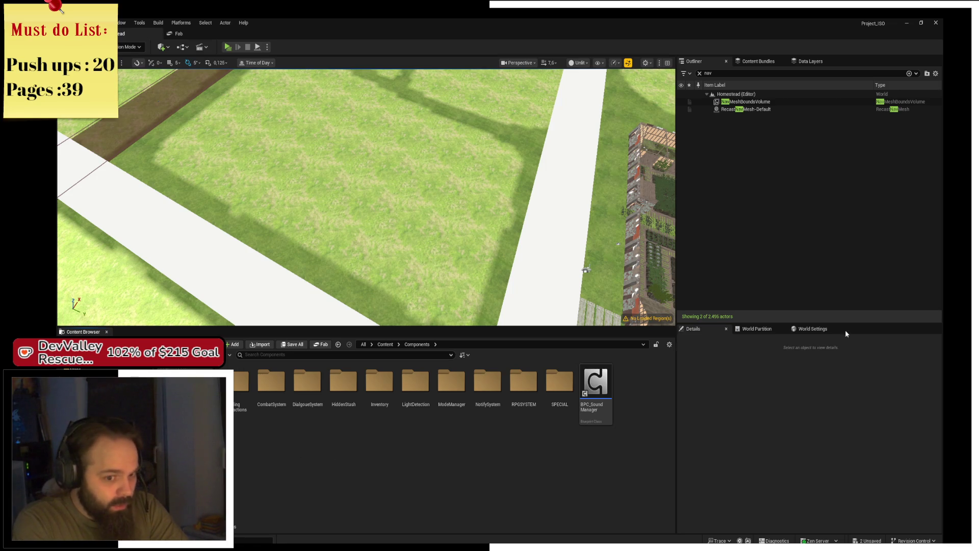
- Check World Settings' GameMode Override options, leaving it at None
left_click(757, 328)
left_click(812, 328)
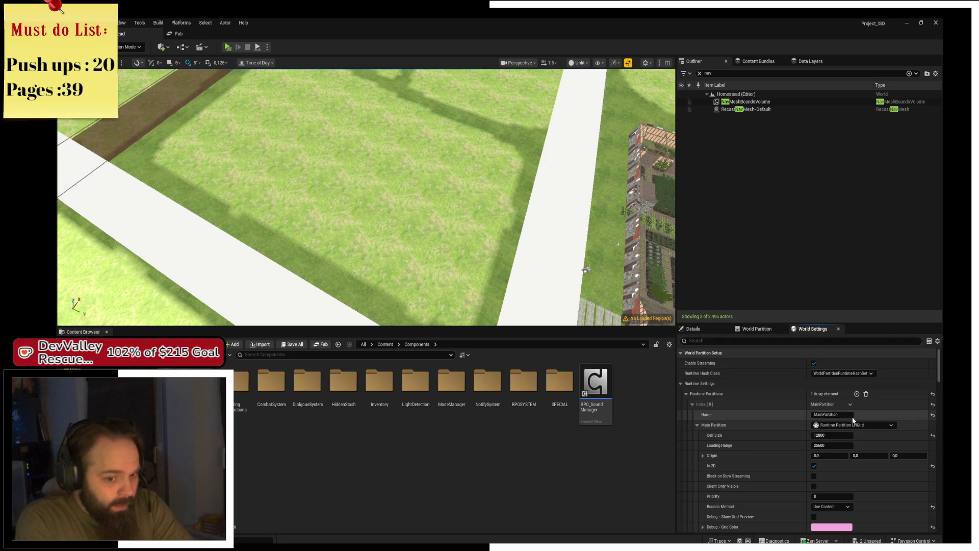
left_click(686, 394)
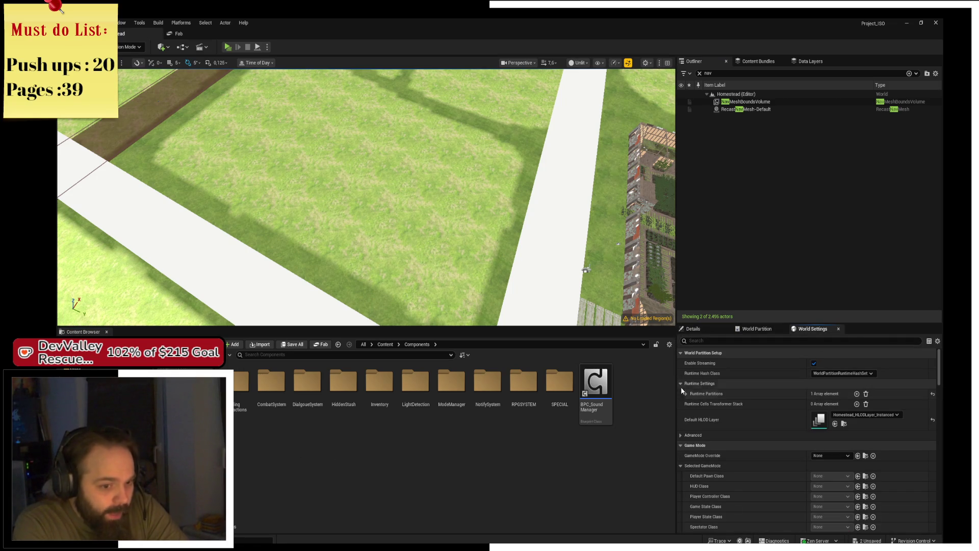
left_click(681, 384)
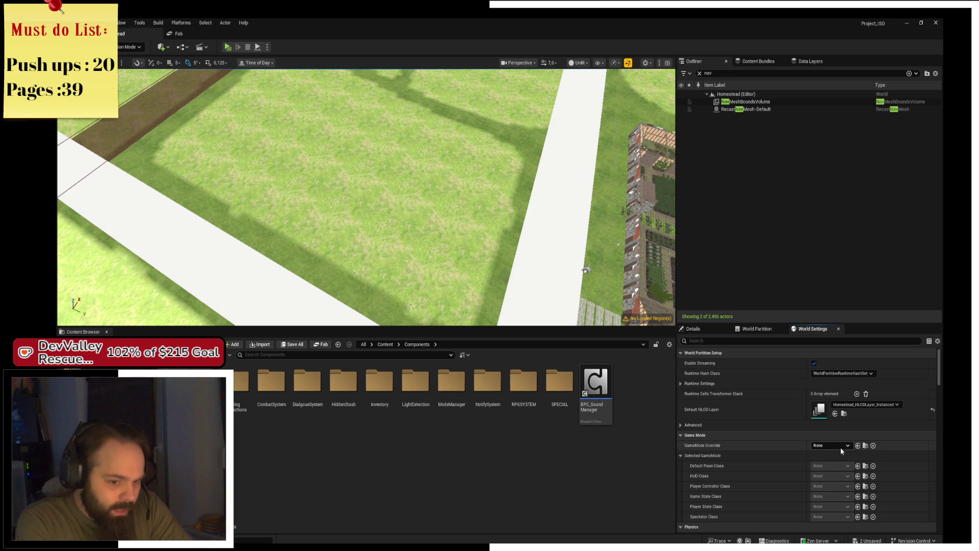
left_click(839, 446)
left_click(841, 447)
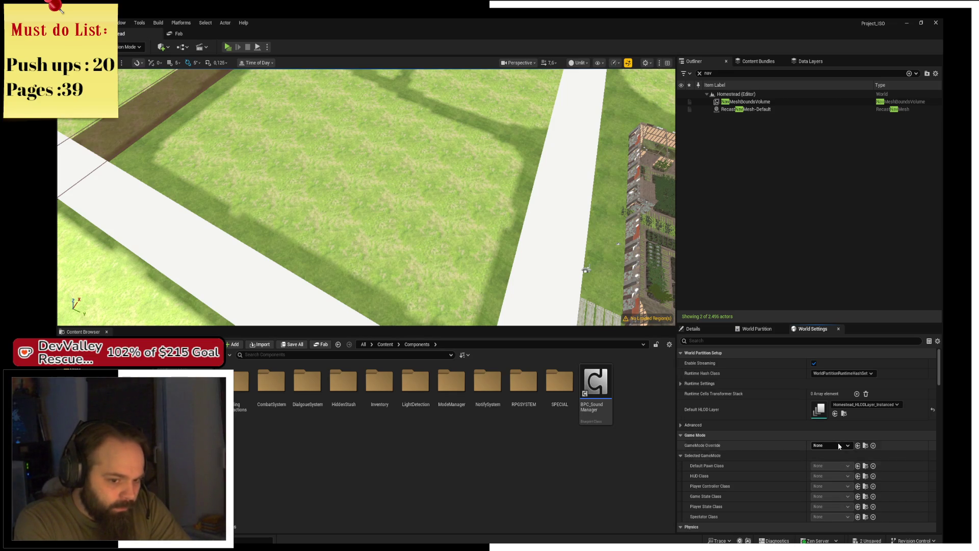
left_click(838, 446)
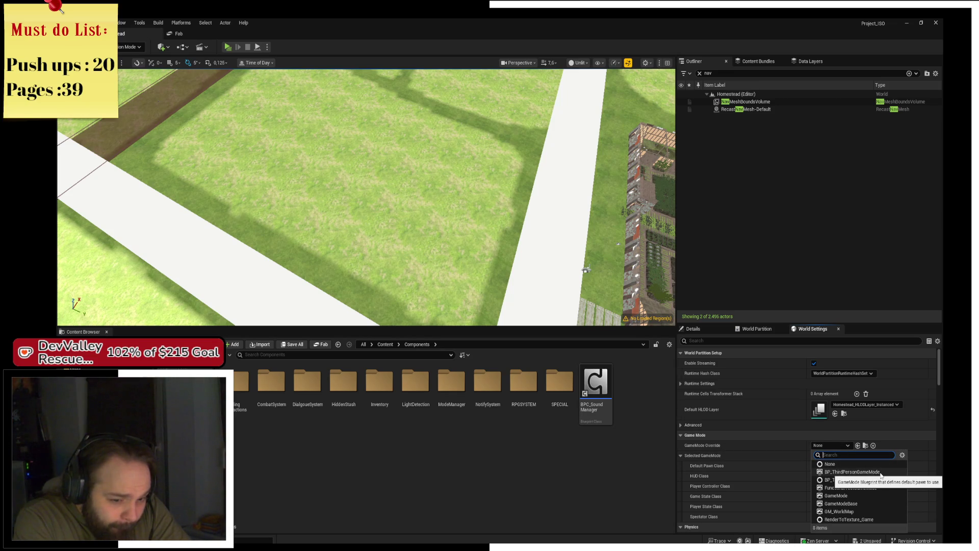
left_click_drag(380, 219, 379, 220)
- Search the Content folder for 'camera' and open the BP_Camera_Actor Blueprint
left_click(385, 345)
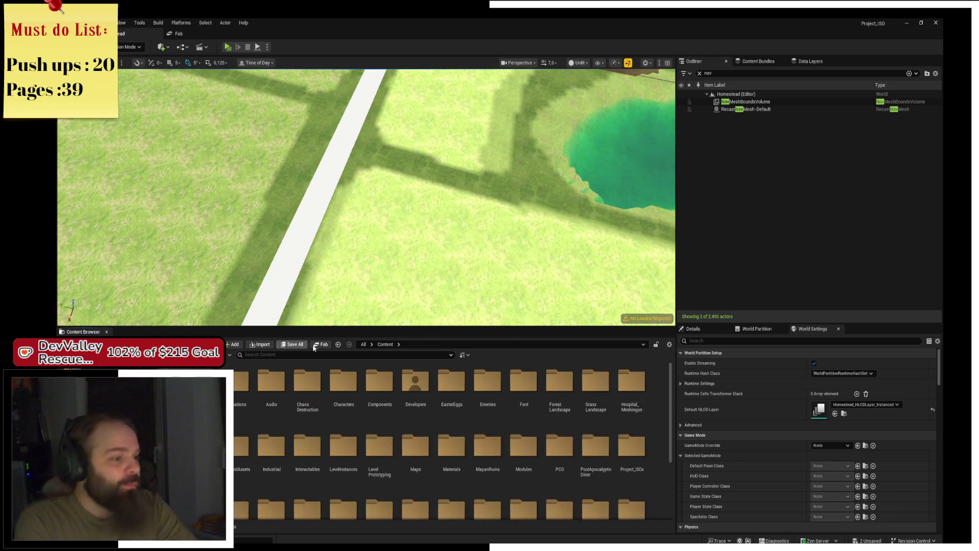
left_click(302, 355)
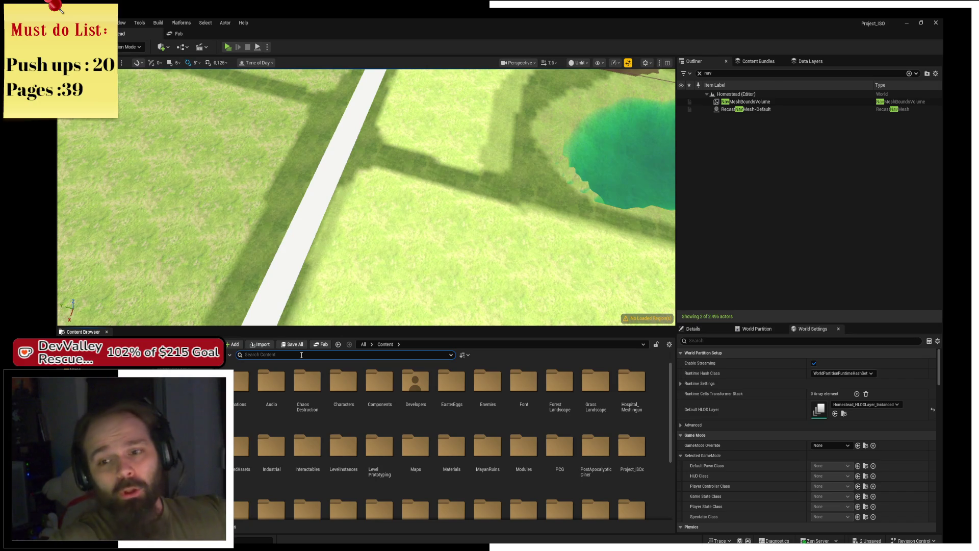
type("camera")
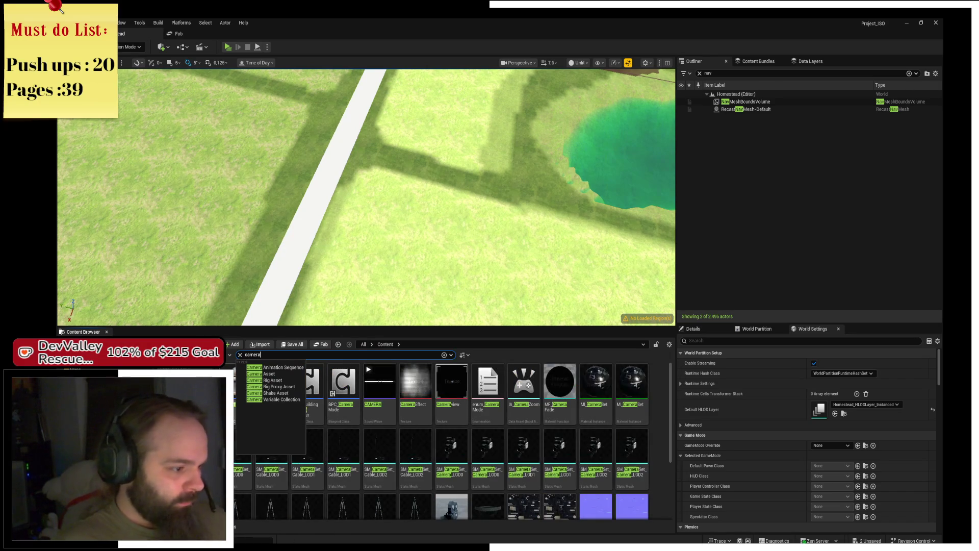
key("Return")
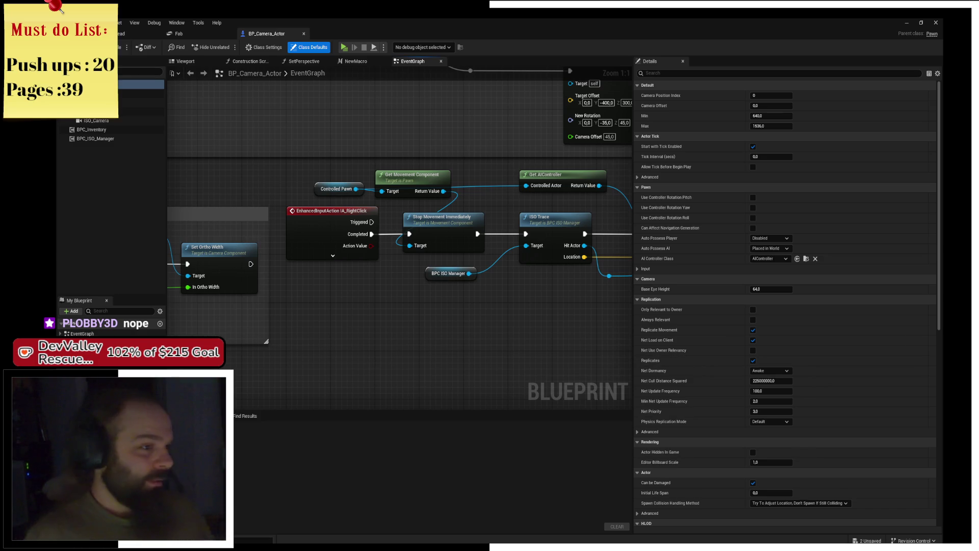
- Shift the Stop Movement, ISO Trace and ISO Manager nodes slightly right
left_click_drag(493, 275, 325, 231)
left_click_drag(368, 261, 451, 288)
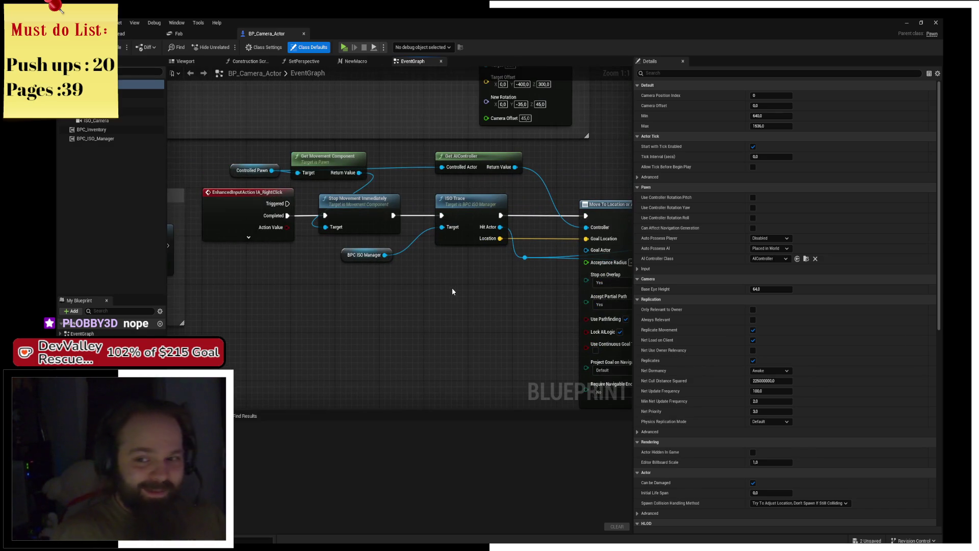
left_click_drag(355, 272, 551, 203)
left_click_drag(481, 204, 520, 205)
left_click_drag(470, 229, 320, 214)
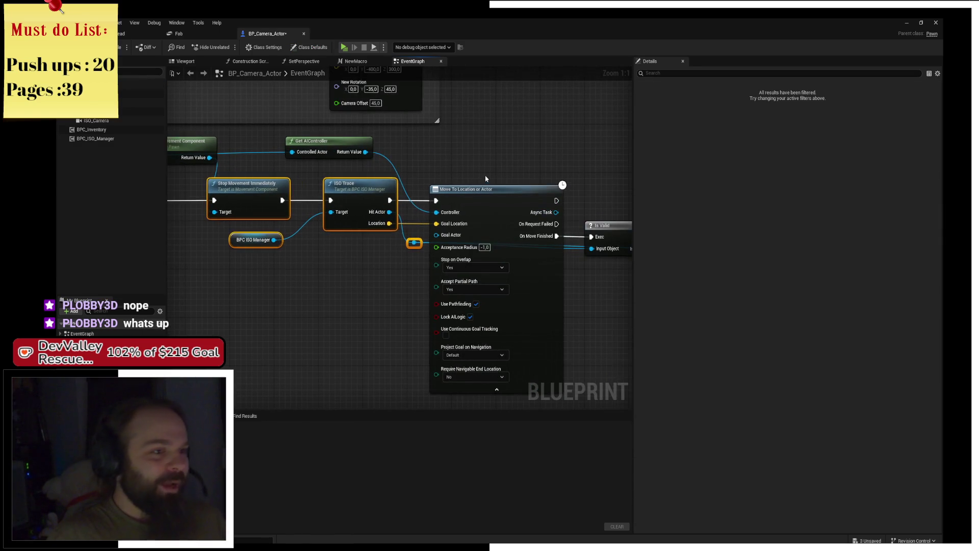
left_click(619, 194)
mouse_move(618, 193)
left_mouse_down()
mouse_move(381, 164)
mouse_move(627, 163)
left_mouse_up()
- Select the whole right-click movement chain and move it further right
scroll(342, 163, "down", 2)
left_click_drag(189, 114, 448, 134)
mouse_move(276, 114)
left_mouse_down()
mouse_move(552, 287)
mouse_move(548, 337)
left_mouse_up()
left_click_drag(401, 149, 516, 151)
left_click_drag(167, 210, 328, 252)
right_click(326, 220)
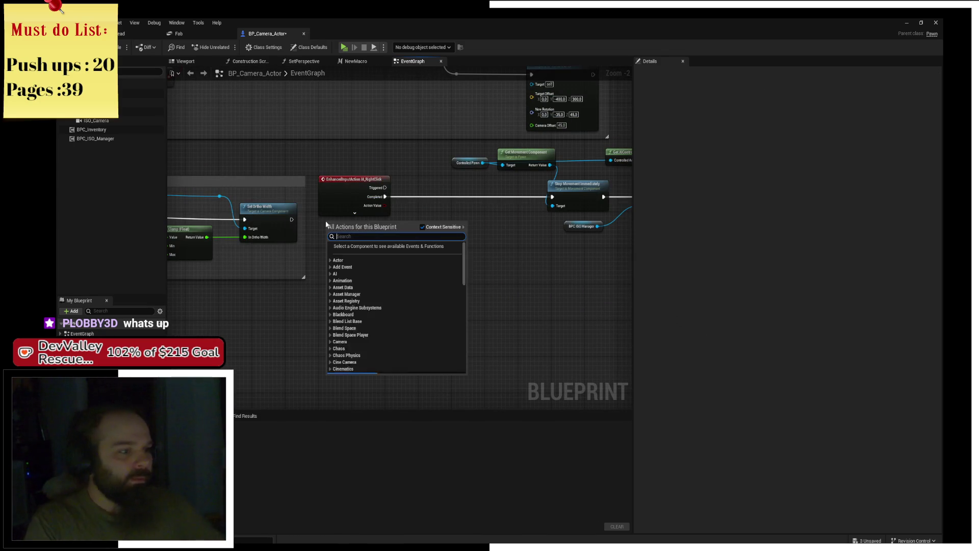
- Add a custom event named Run to the graph
key("Escape")
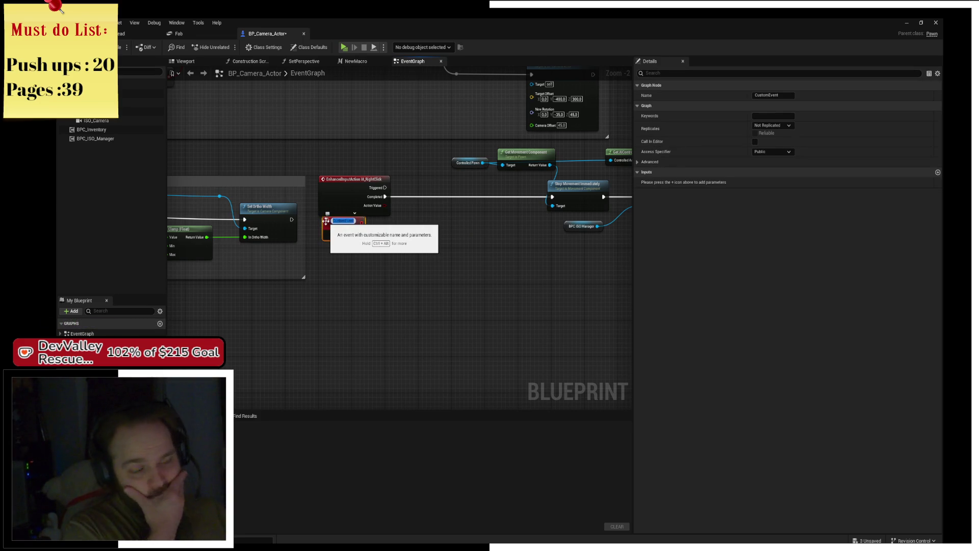
type("Run")
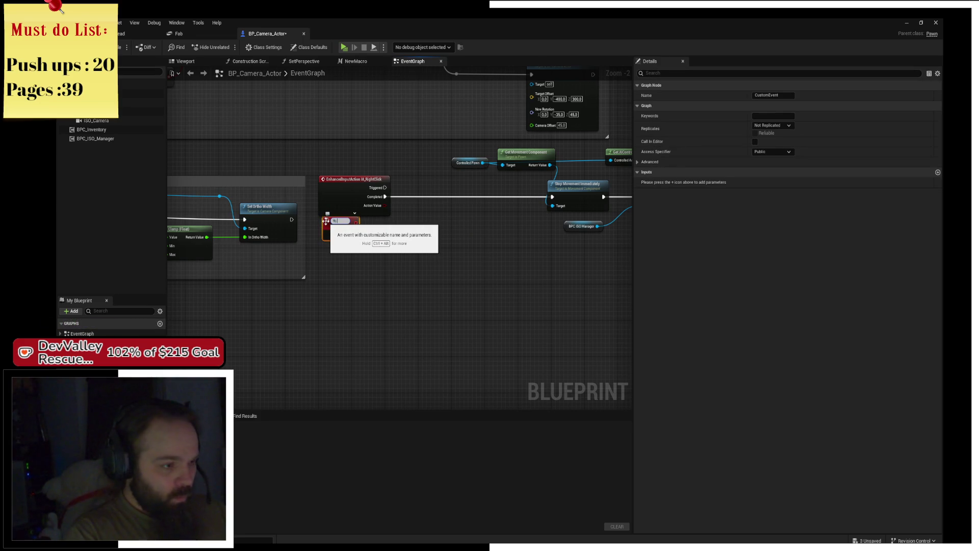
key("Return")
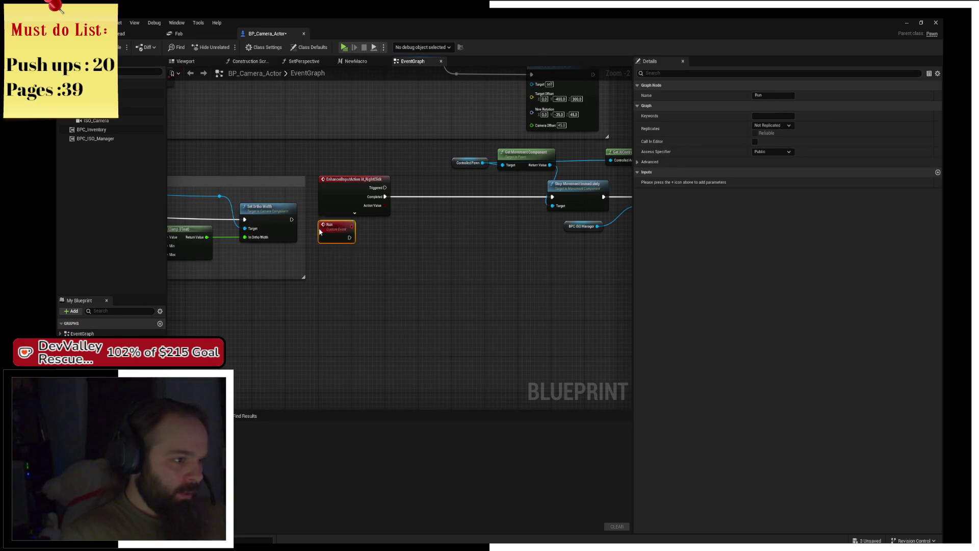
left_click_drag(326, 221, 322, 230)
- Call the Run event from IA_RightClick's Completed output
left_click_drag(385, 196, 424, 199)
type("run")
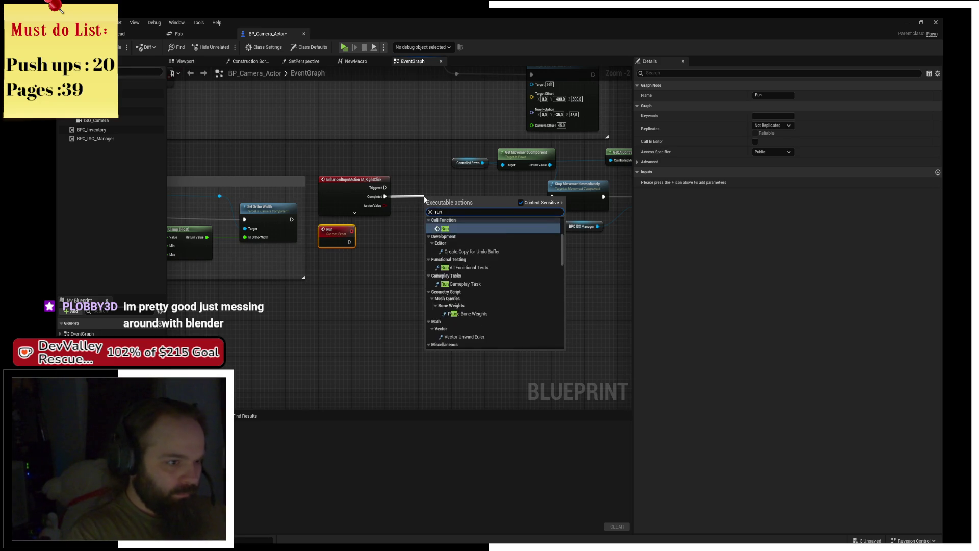
key("Return")
left_click_drag(440, 187, 436, 182)
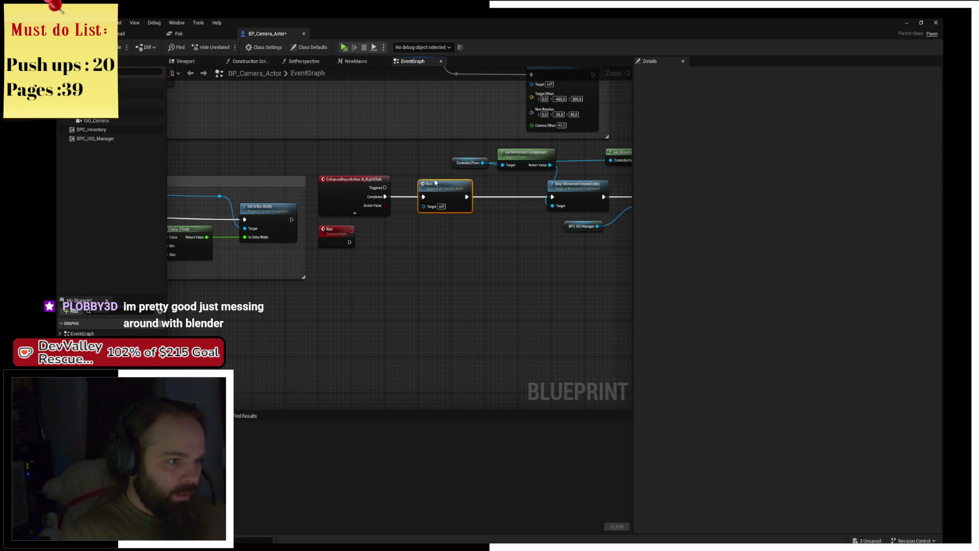
scroll(416, 260, "up", 2)
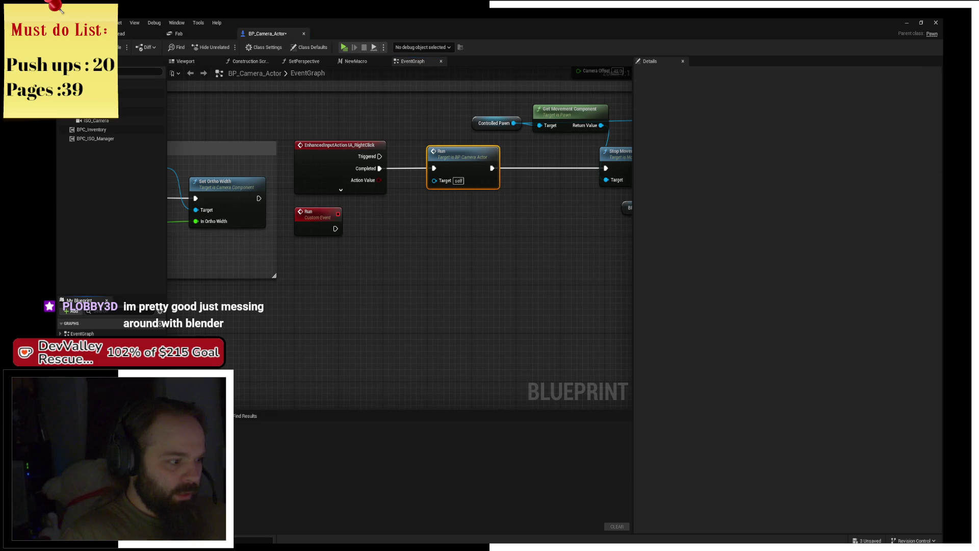
- Add a Boolean RunTrigger, a SET node storing true, and a Branch on RunTrigger
left_click(159, 364)
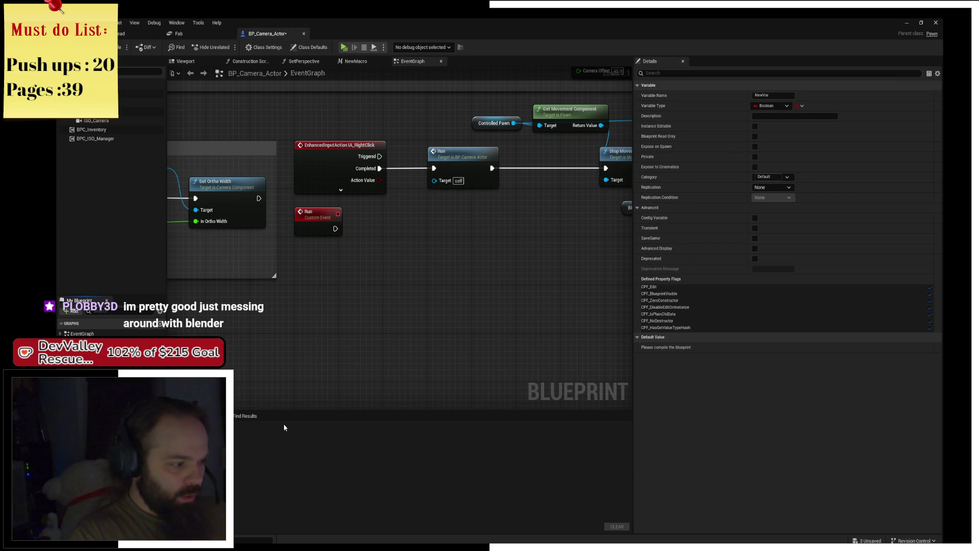
type("RunTrigger")
key("Return")
mouse_move(87, 377)
left_mouse_down()
mouse_move(311, 238)
mouse_move(485, 226)
mouse_move(466, 227)
left_mouse_up()
left_click(466, 241)
left_click(377, 254)
mouse_move(375, 250)
left_mouse_down()
mouse_move(309, 267)
mouse_move(332, 264)
mouse_move(365, 223)
mouse_move(364, 235)
mouse_move(349, 230)
mouse_move(438, 231)
mouse_move(453, 265)
left_mouse_up()
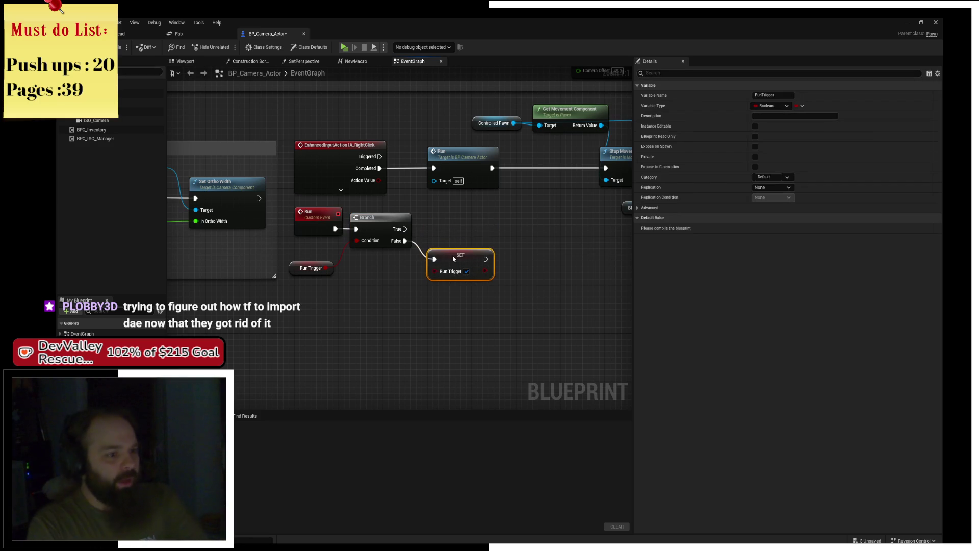
left_click(451, 240)
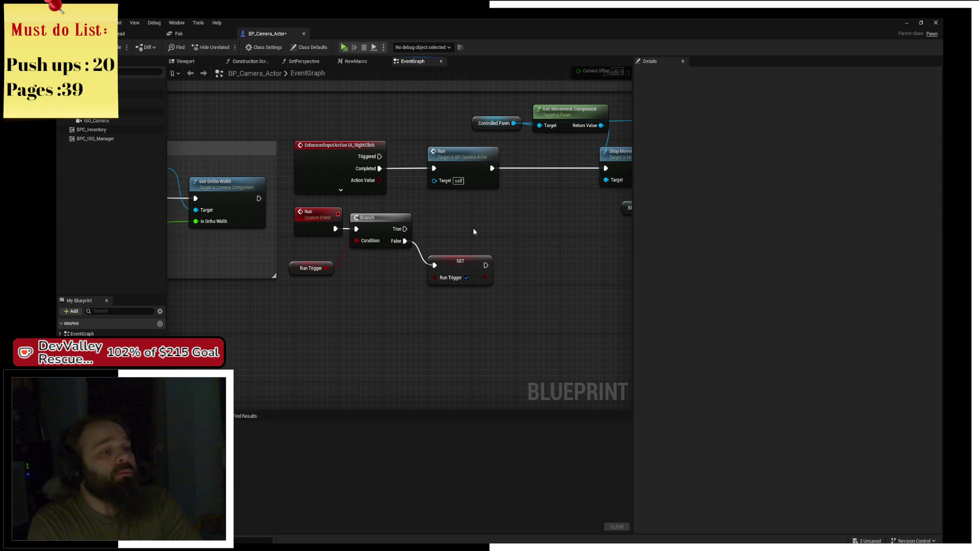
- Move the Branch nodes right and add a Sequence node after the Run event
left_click_drag(487, 312, 487, 311)
left_click_drag(290, 265, 363, 265)
left_click(362, 264)
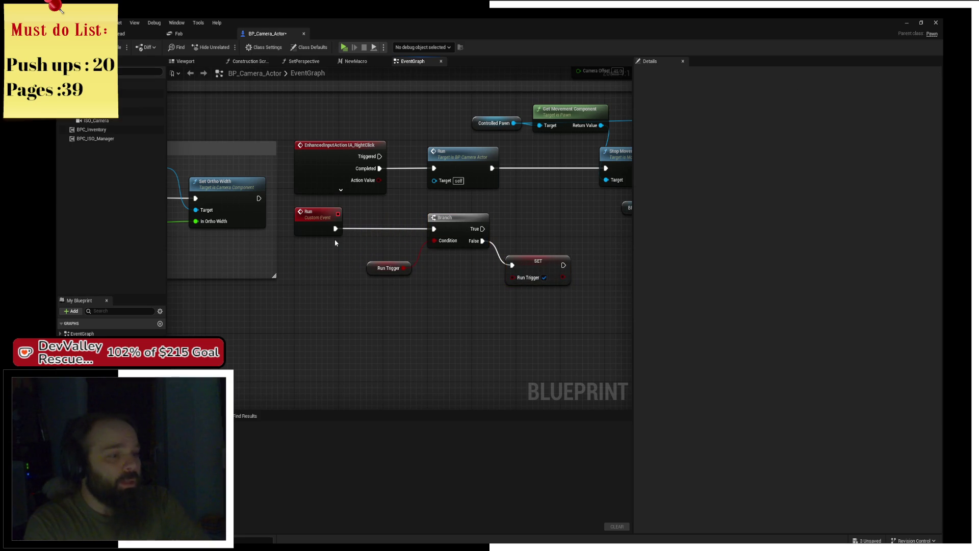
mouse_move(335, 229)
left_mouse_down()
mouse_move(372, 228)
mouse_move(351, 210)
left_mouse_up()
type("sequence")
key("Return")
mouse_move(386, 274)
left_mouse_down()
mouse_move(390, 212)
mouse_move(374, 214)
mouse_move(399, 216)
left_mouse_up()
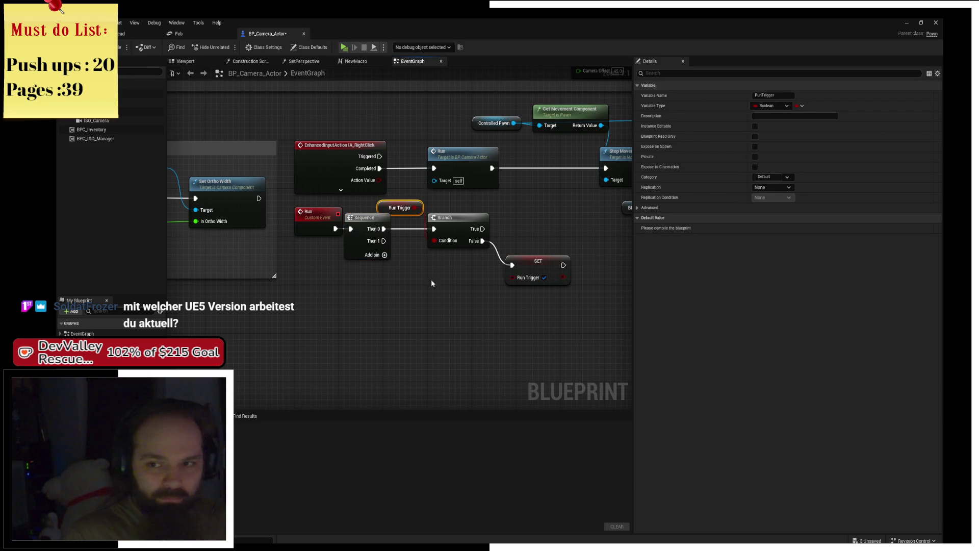
left_click(432, 305)
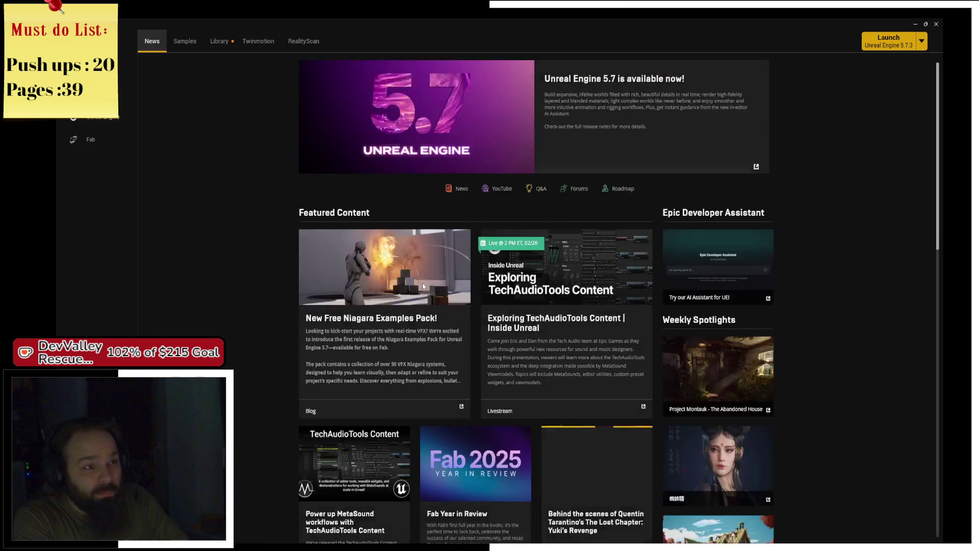
left_click(219, 42)
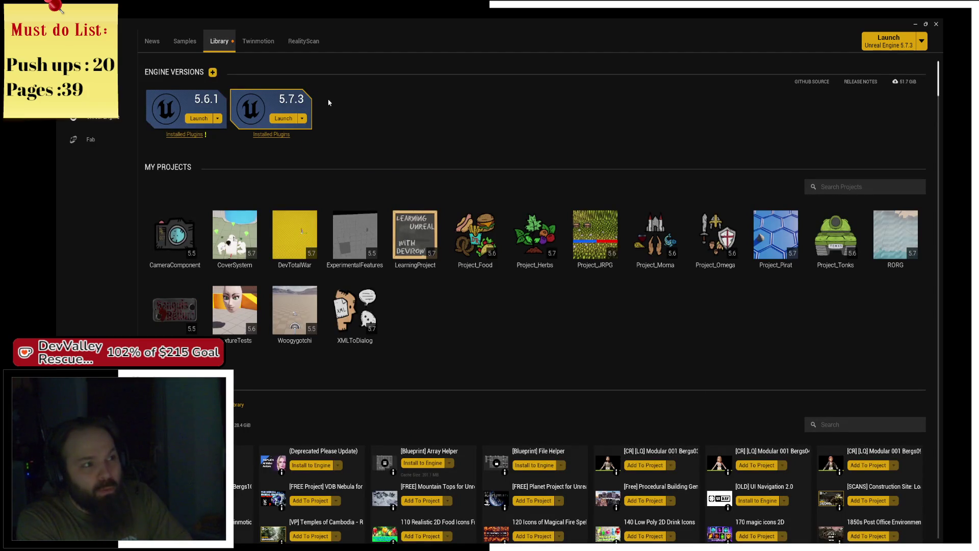
left_click(937, 24)
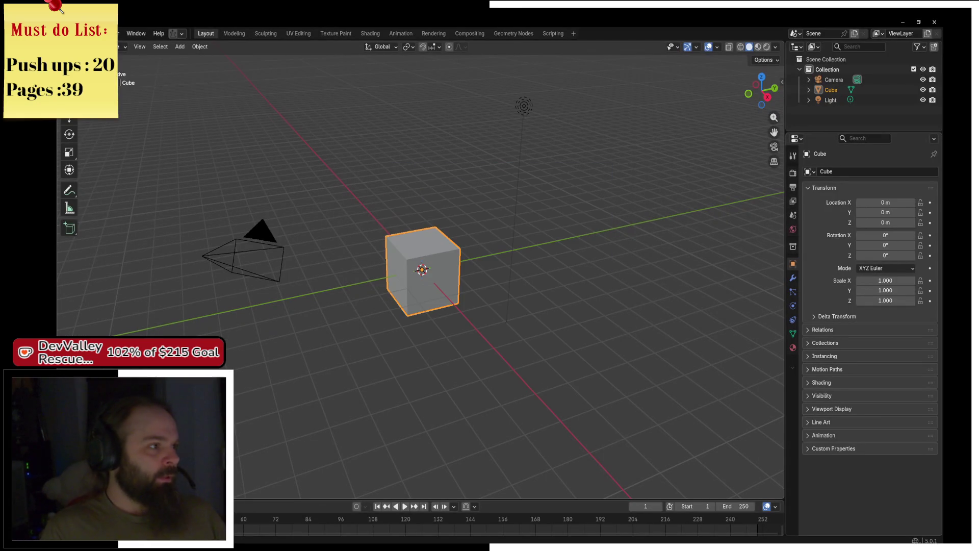
left_click(74, 33)
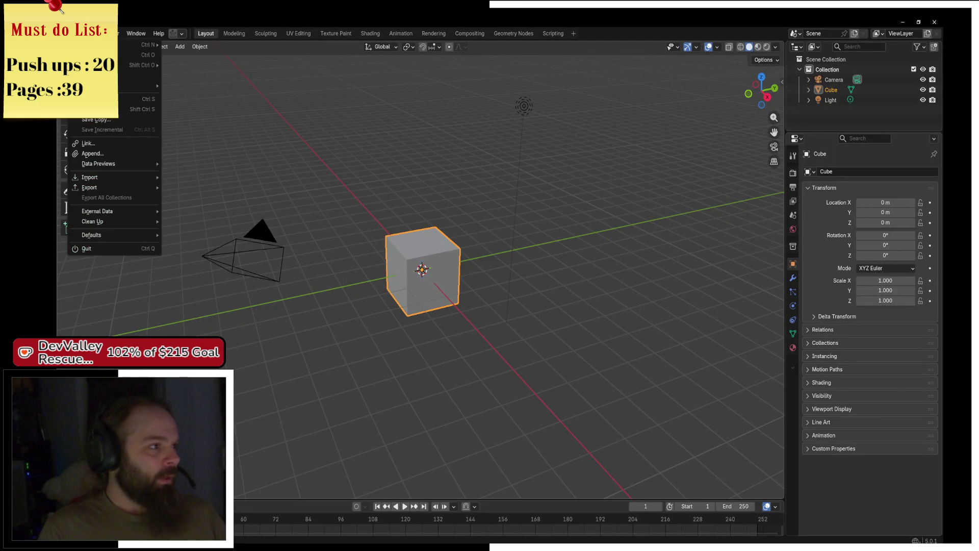
mouse_move(139, 177)
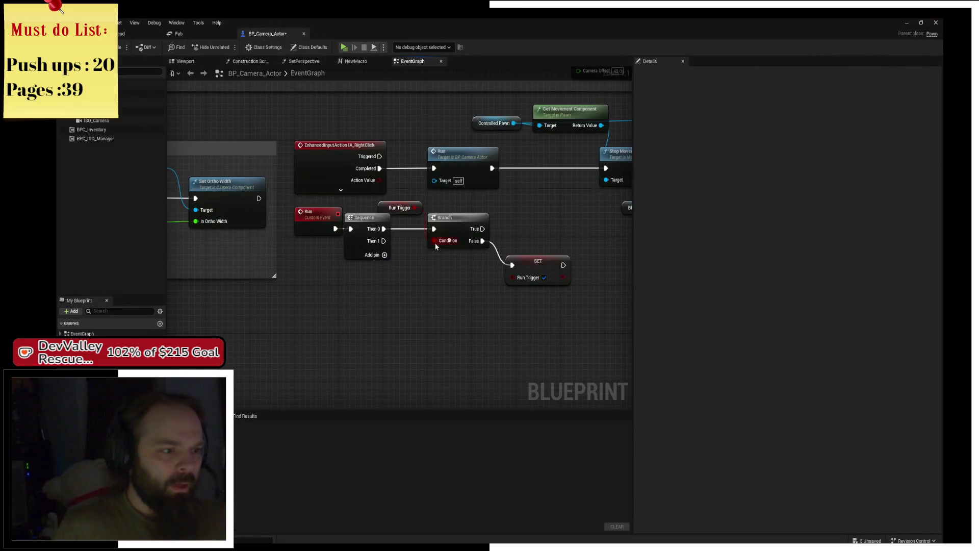
scroll(383, 313, "down", 1)
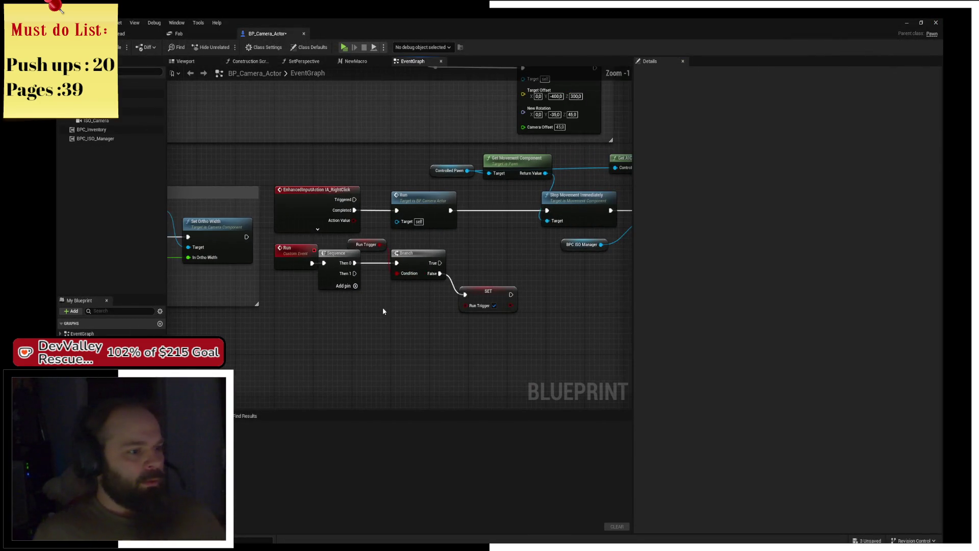
- Add a Retriggerable Delay with Duration 2 after Sequence's Then 1
scroll(385, 309, "up", 3)
left_click_drag(334, 242, 370, 334)
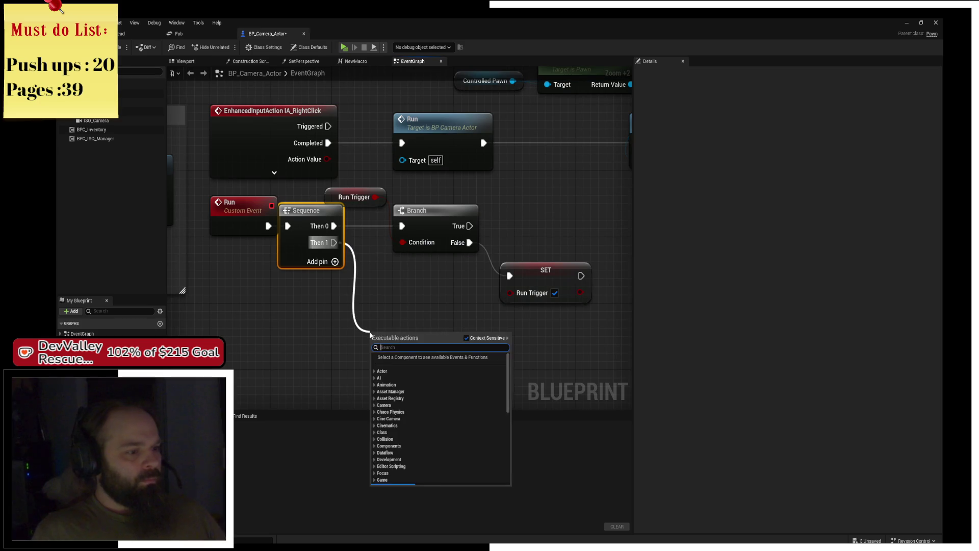
type("retrig")
key("Return")
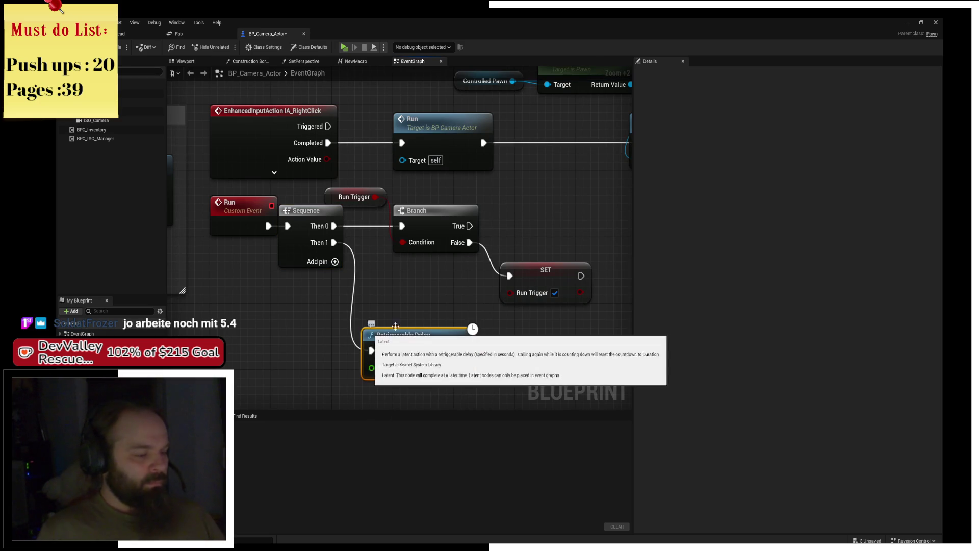
left_click(408, 368)
type("1")
key("Return")
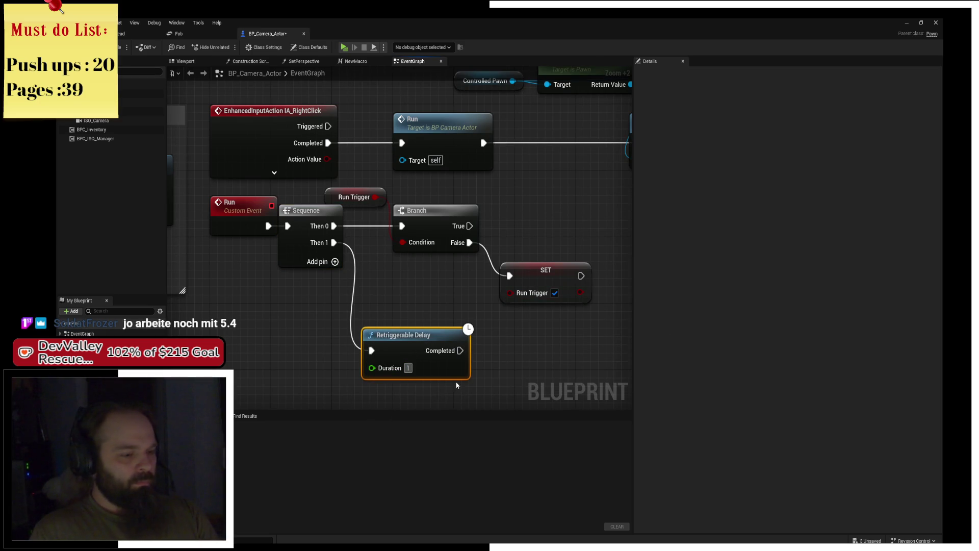
left_click(408, 368)
type("2")
key("Return")
left_click_drag(435, 350, 427, 309)
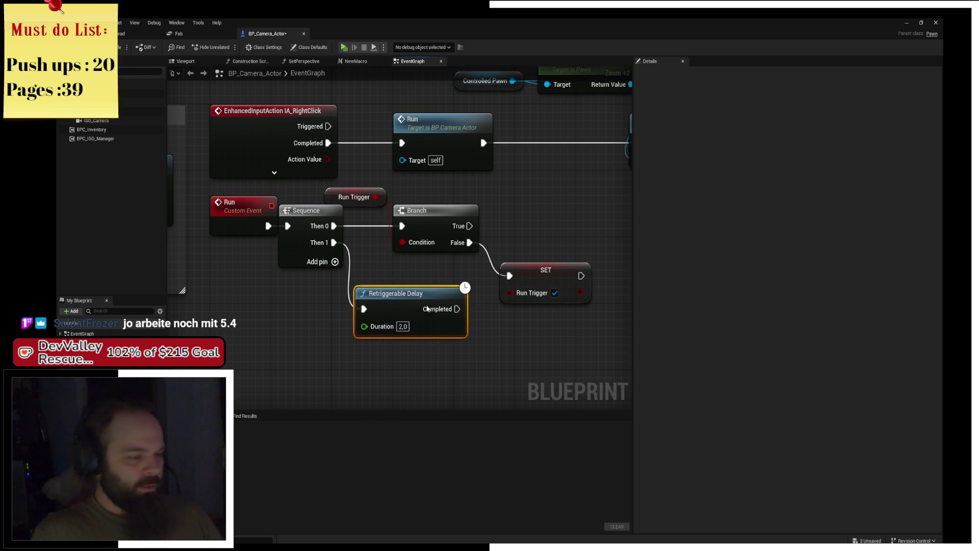
- Duplicate the unchecked SET Run Trigger node and wire the delay's Completed into it
left_click_drag(508, 178, 531, 262)
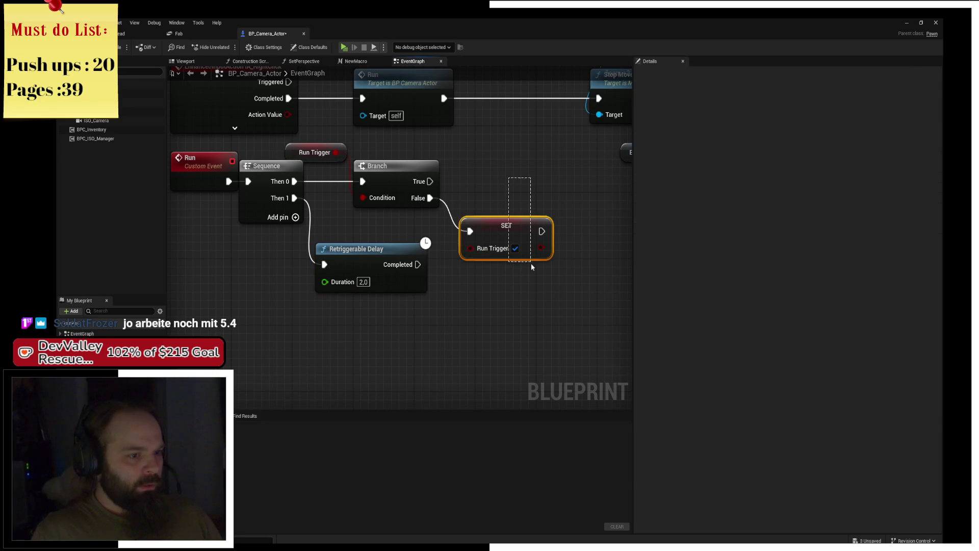
key("ctrl+c")
key("ctrl+v")
left_click_drag(417, 264, 480, 291)
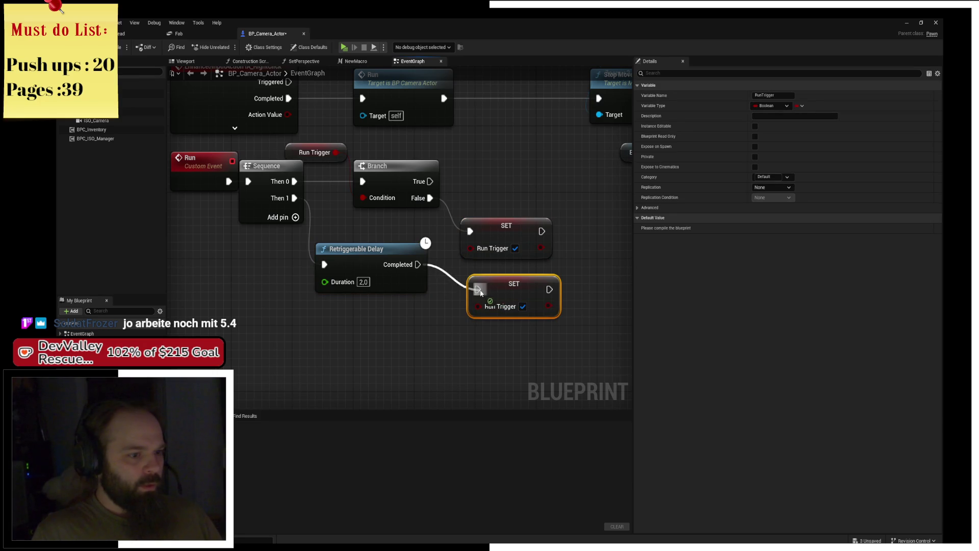
mouse_move(385, 257)
left_mouse_down()
mouse_move(392, 277)
mouse_move(434, 265)
mouse_move(451, 273)
left_mouse_up()
left_click(398, 244)
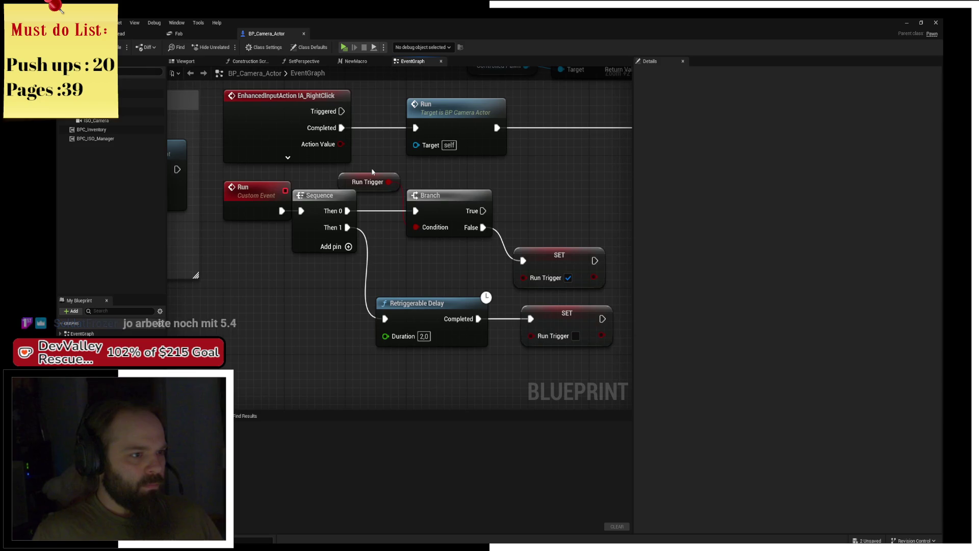
left_click(337, 175)
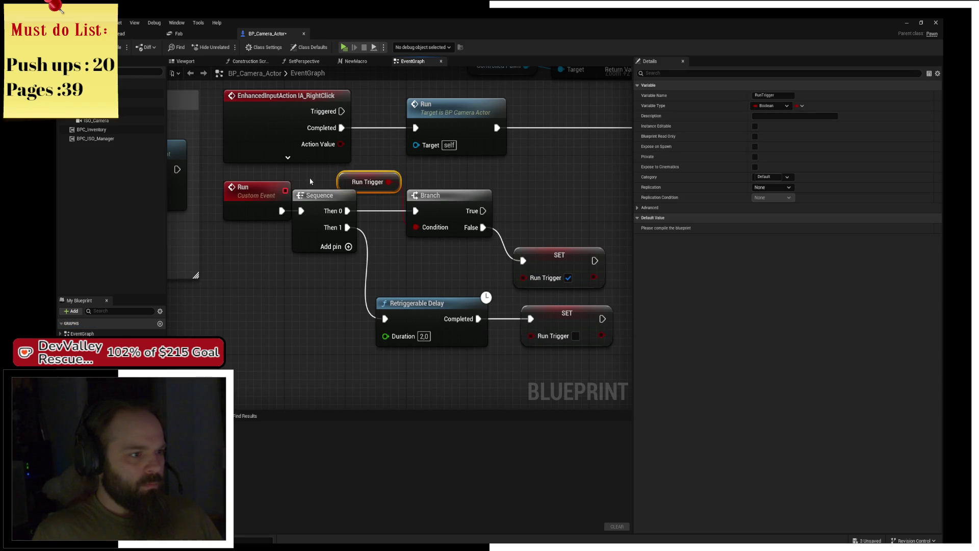
mouse_move(301, 199)
left_mouse_down()
mouse_move(148, 257)
mouse_move(187, 180)
left_mouse_up()
left_click(455, 297)
left_click_drag(454, 297, 449, 295)
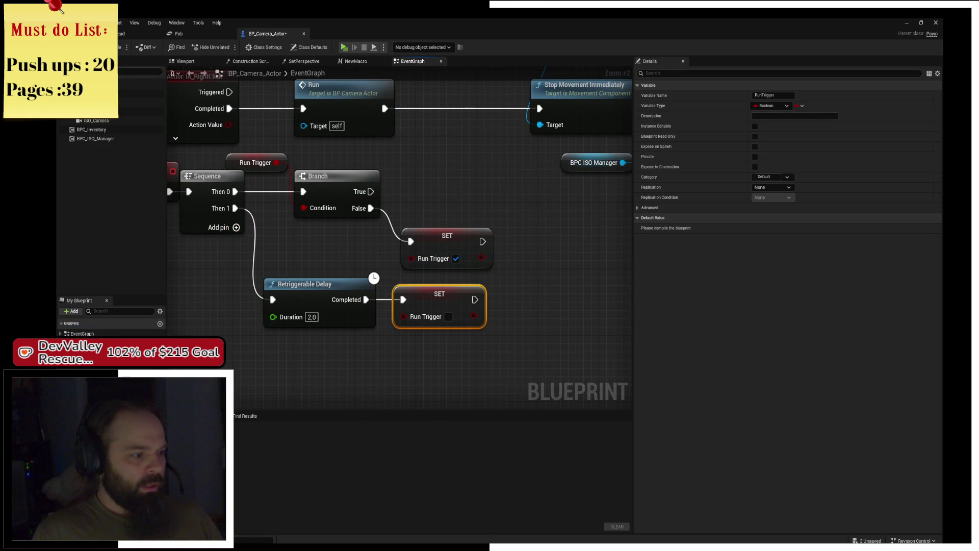
- Create boolean IsRunning? and set it to true from Branch's True output
left_click(160, 364)
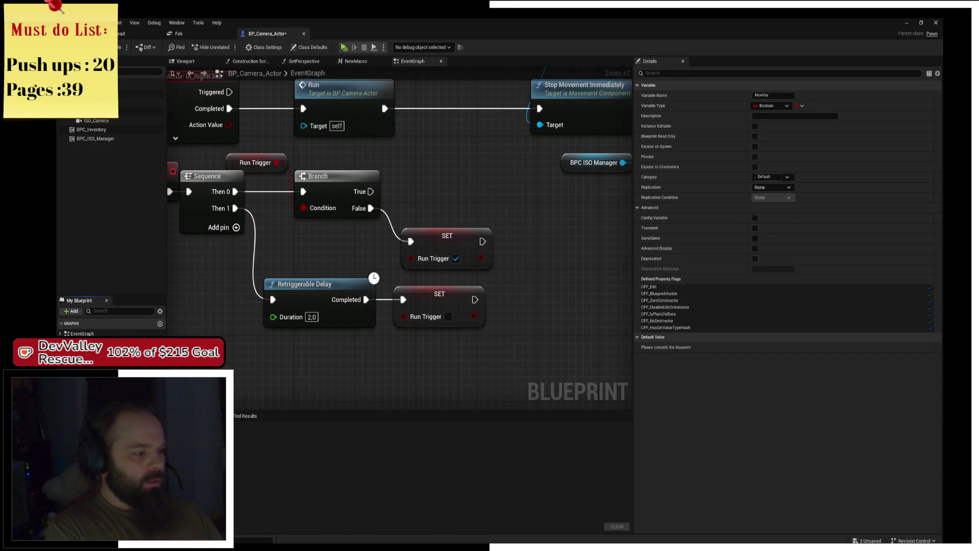
type("IsRunning?")
key("Return")
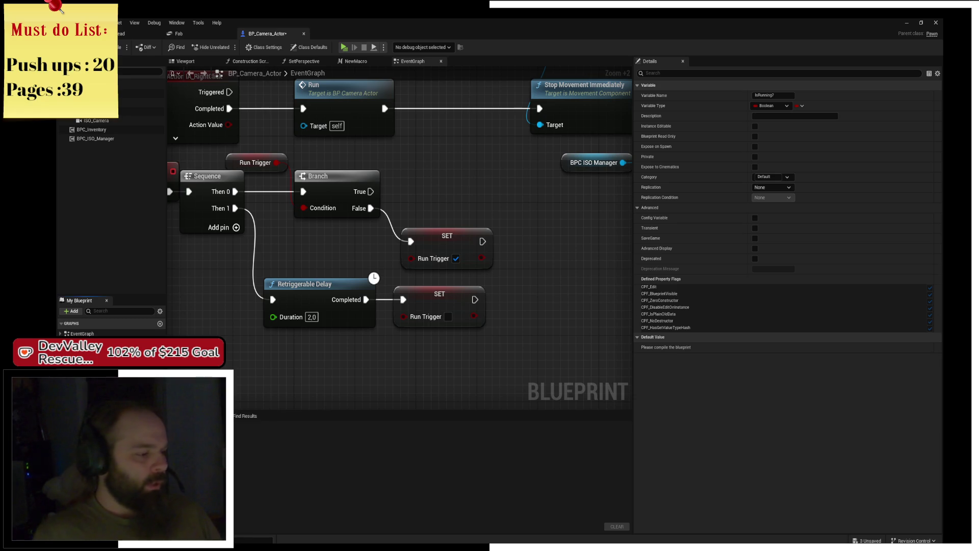
left_click_drag(434, 320, 413, 153)
left_click(428, 164)
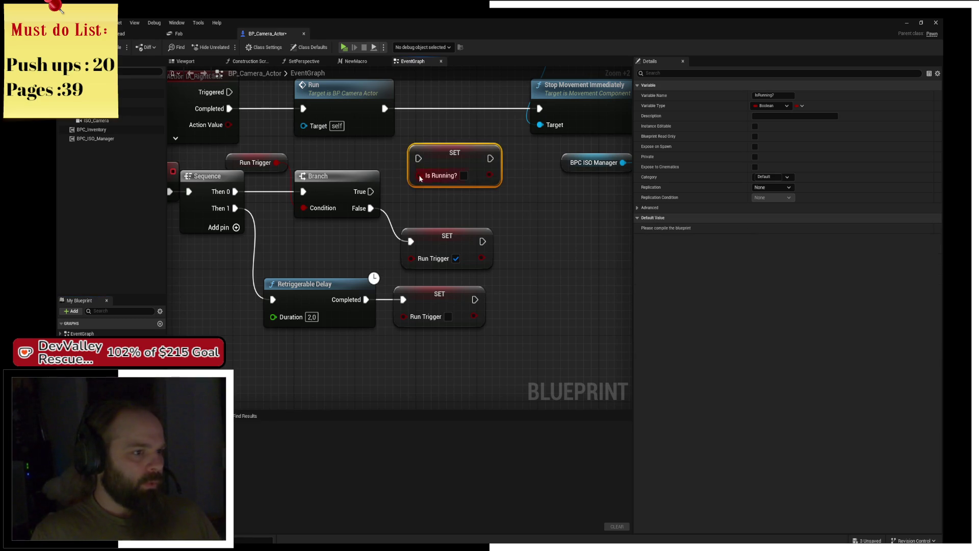
mouse_move(371, 191)
left_mouse_down()
mouse_move(415, 156)
mouse_move(448, 157)
left_mouse_up()
left_click(463, 175)
left_click(479, 202)
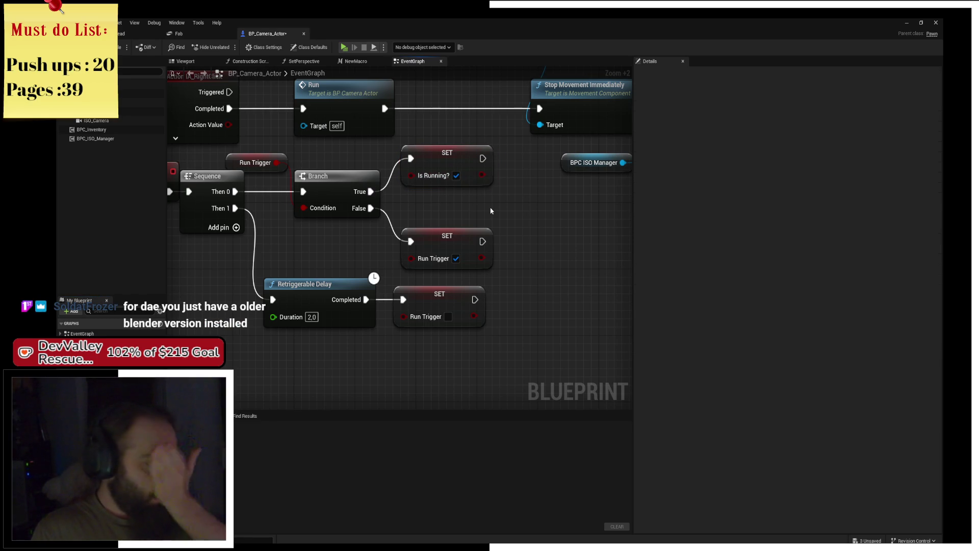
scroll(506, 306, "down", 5)
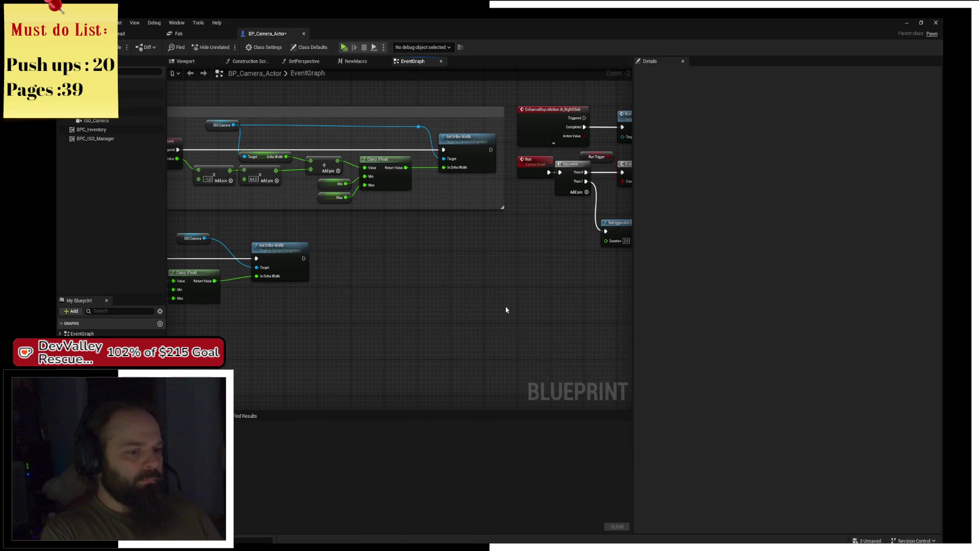
scroll(506, 306, "up", 4)
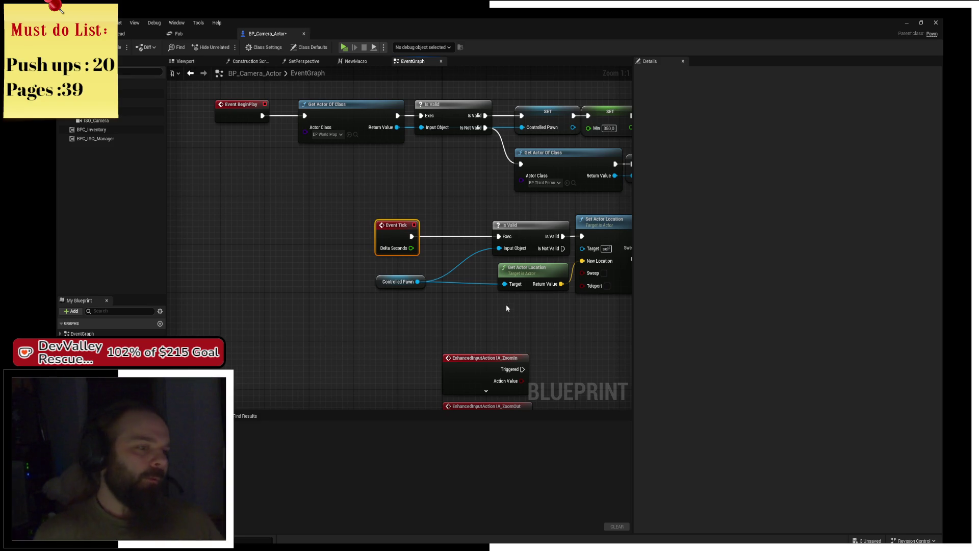
- Reposition Event Tick and the Controlled Pawn node to make room
left_click_drag(392, 239, 414, 238)
left_click_drag(380, 281, 401, 282)
left_click(514, 306)
mouse_move(514, 302)
left_mouse_down()
mouse_move(356, 301)
mouse_move(460, 291)
left_mouse_up()
scroll(373, 186, "up", 3)
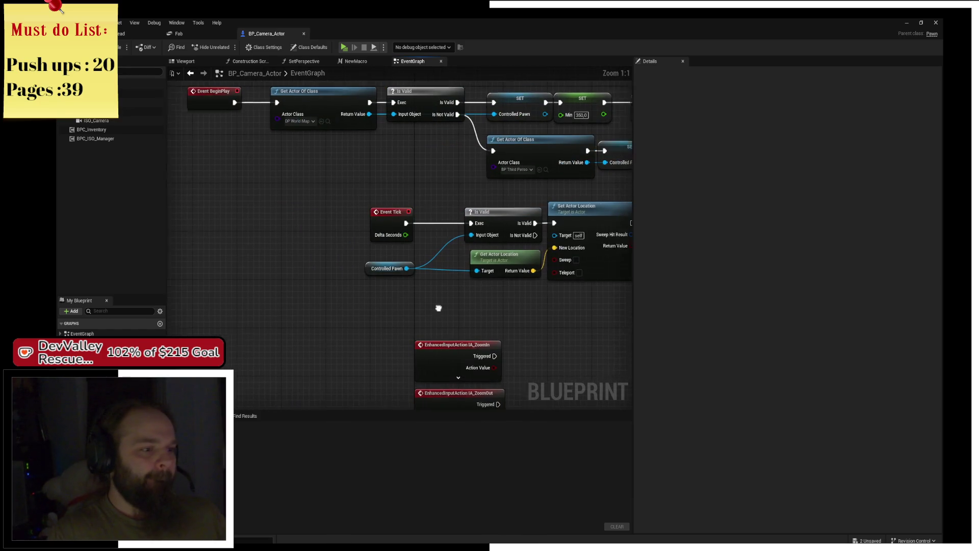
left_click_drag(374, 186, 190, 189)
mouse_move(190, 189)
left_mouse_down()
mouse_move(430, 203)
mouse_move(403, 206)
mouse_move(412, 202)
left_mouse_up()
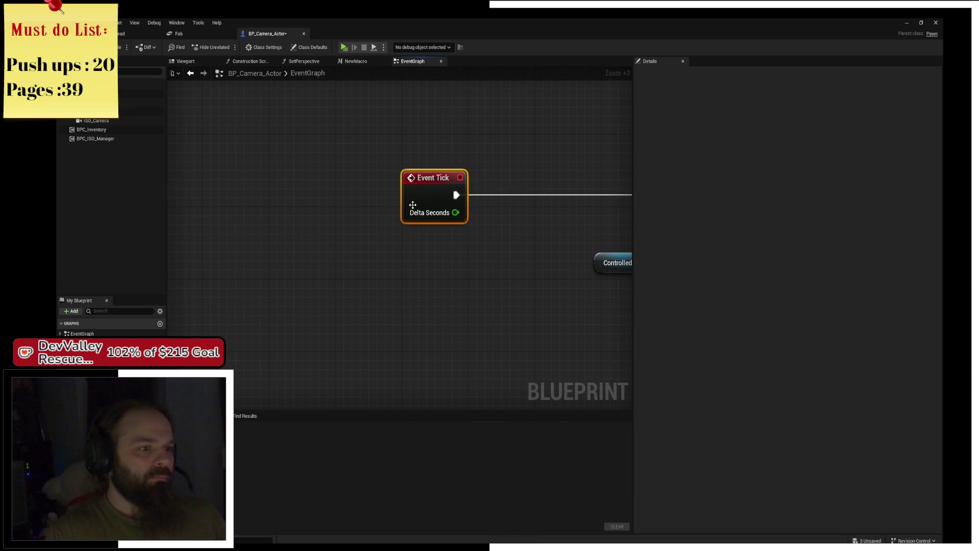
- Wire Event Tick into a validated Is Running? GET and place another ControlledPawn getter
mouse_move(92, 403)
left_mouse_down()
mouse_move(499, 233)
mouse_move(482, 179)
mouse_move(488, 194)
left_mouse_up()
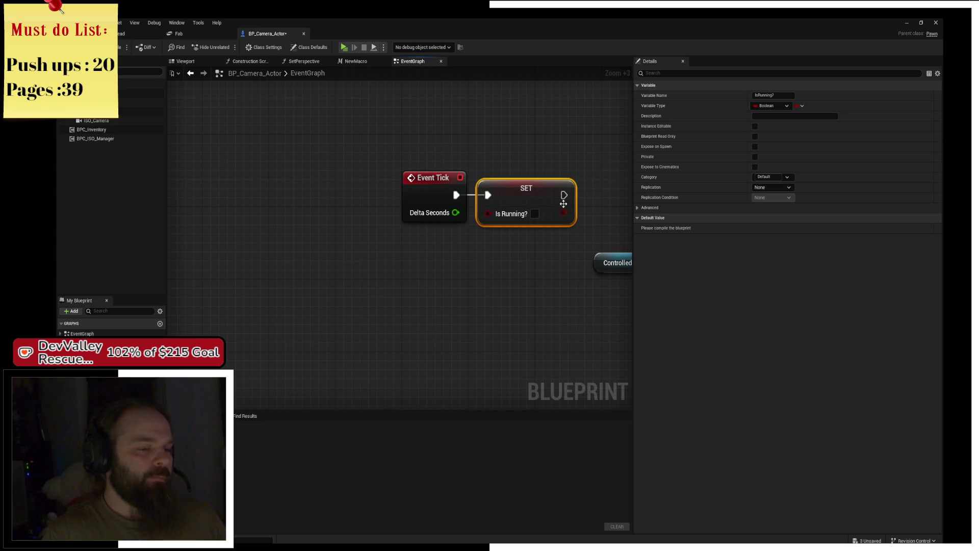
left_click_drag(549, 210, 425, 214)
key("Delete")
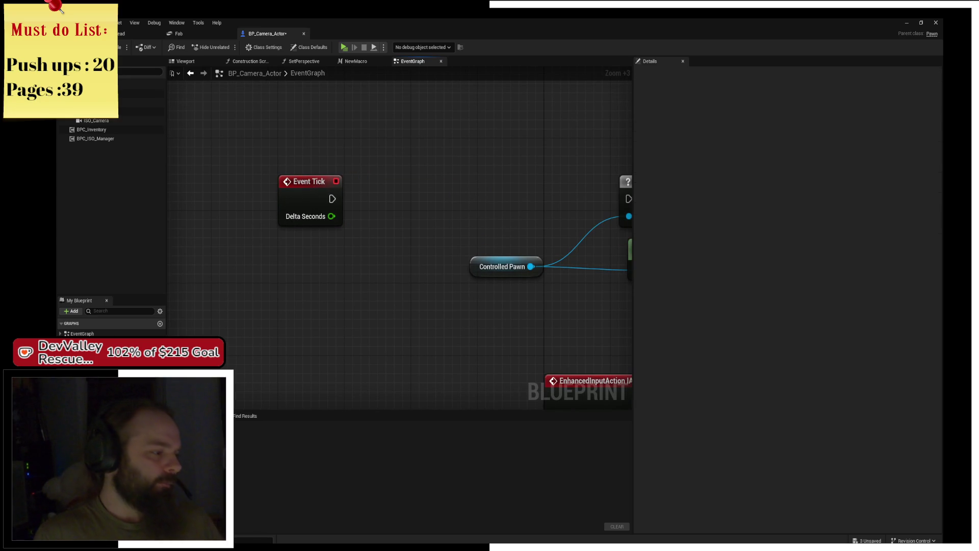
mouse_move(92, 402)
left_mouse_down()
mouse_move(397, 199)
mouse_move(292, 158)
mouse_move(374, 201)
left_mouse_up()
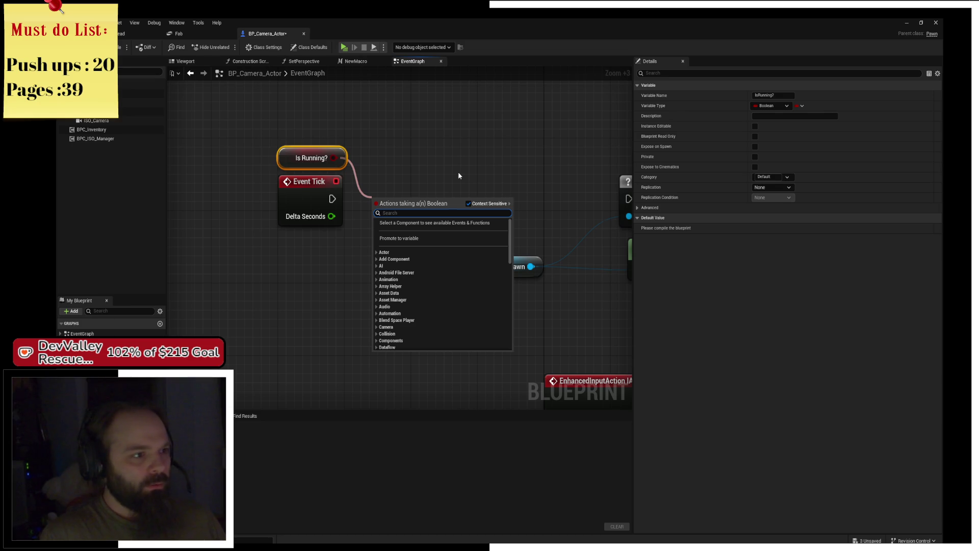
left_click(459, 176)
left_click(283, 161)
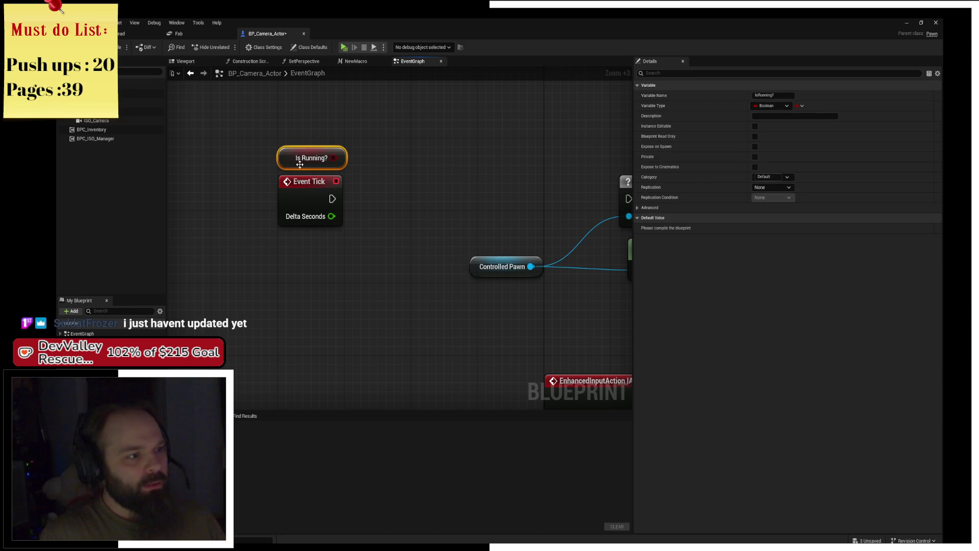
right_click(284, 161)
left_click(331, 364)
mouse_move(345, 198)
left_mouse_down()
mouse_move(417, 224)
mouse_move(354, 202)
mouse_move(364, 198)
left_mouse_up()
left_click_drag(451, 197, 323, 210)
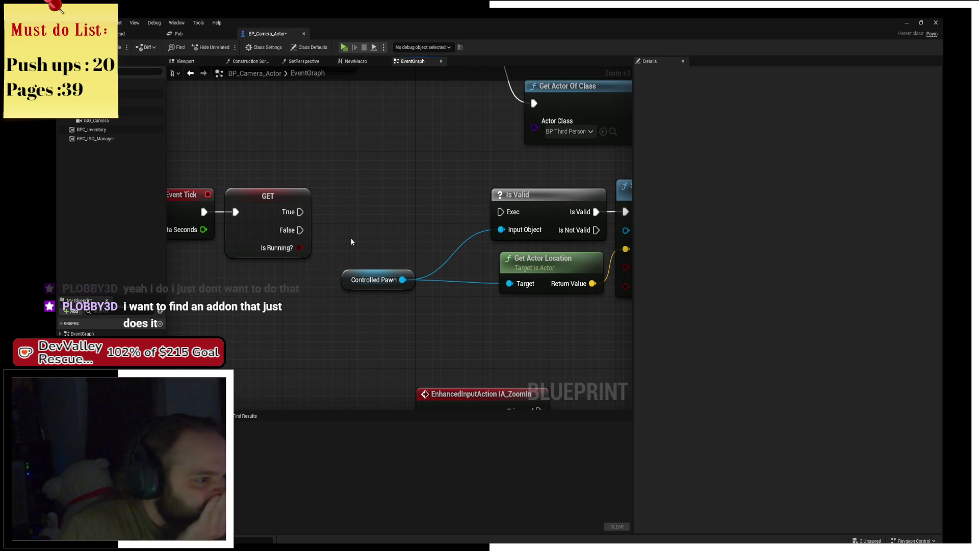
left_click_drag(352, 240, 420, 223)
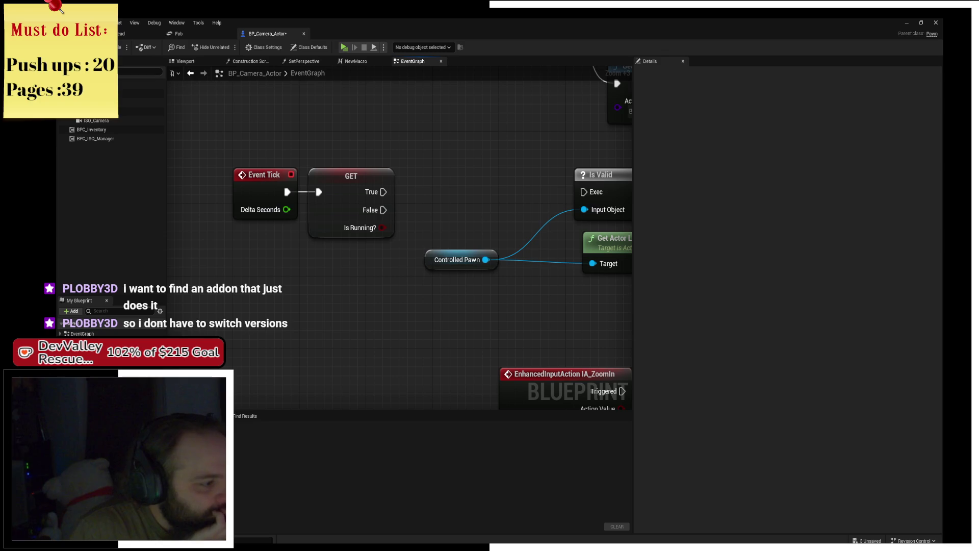
mouse_move(92, 398)
left_mouse_down()
mouse_move(193, 296)
mouse_move(179, 285)
mouse_move(237, 287)
mouse_move(279, 331)
left_mouse_up()
- Cast the Controlled Pawn getter to BP_ThirdPerson_Character_ISO
left_click(216, 295)
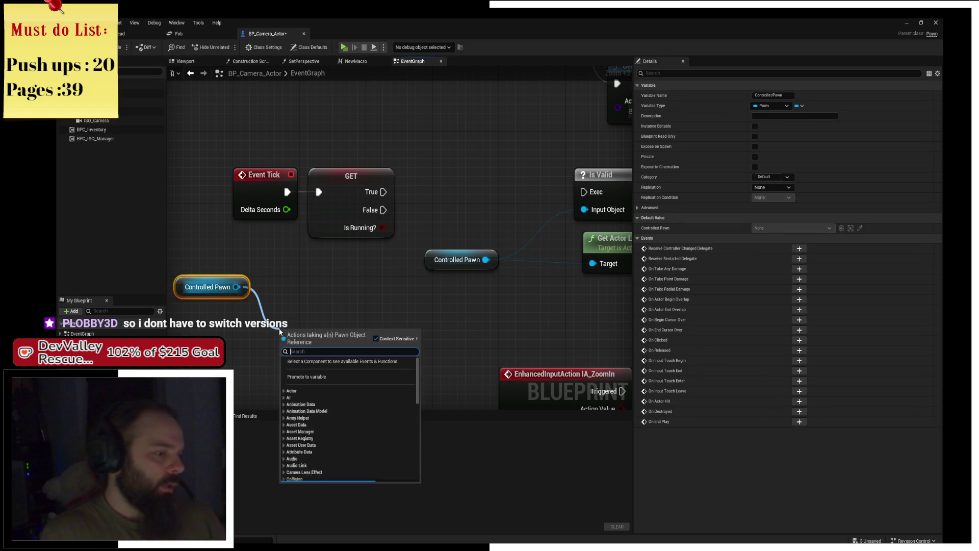
type("==")
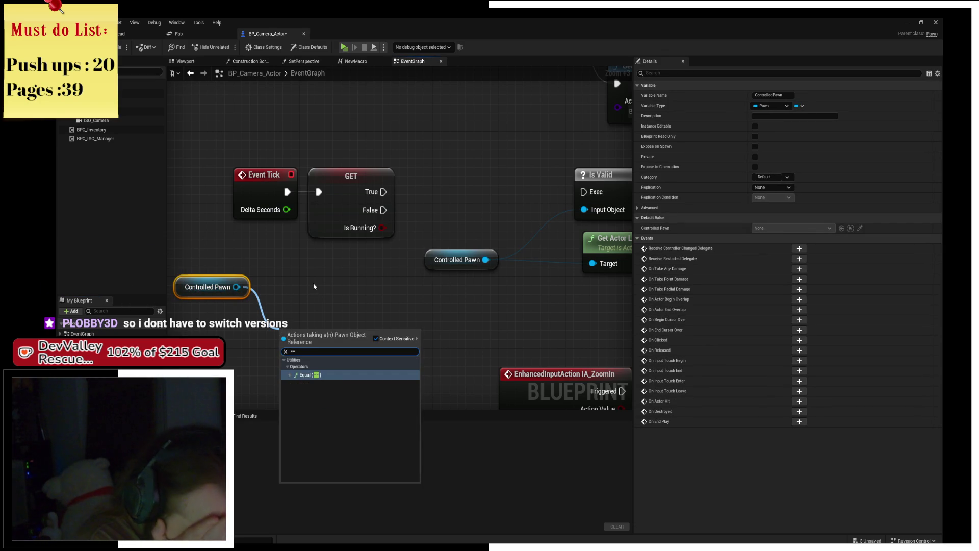
key("BackSpace")
key("BackSpace")
type("cast")
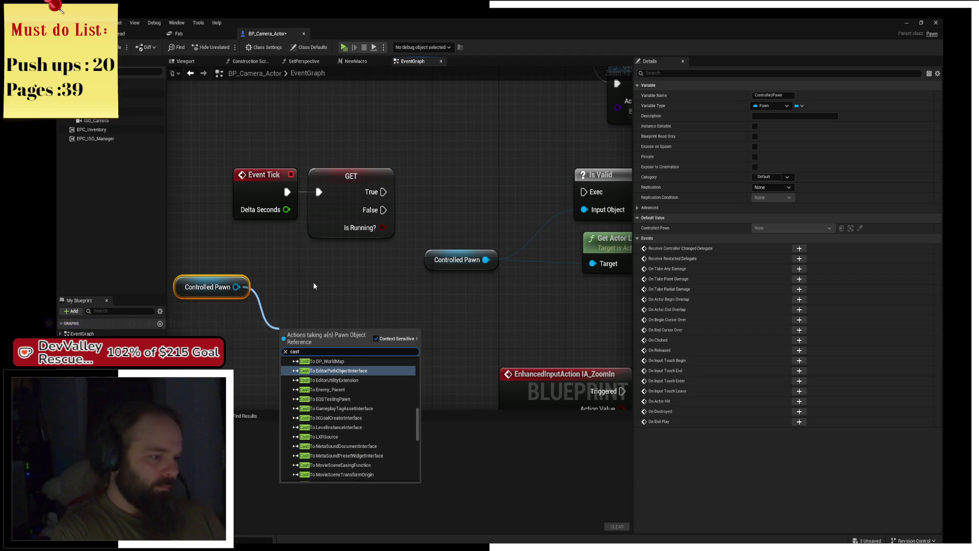
type(" to iso")
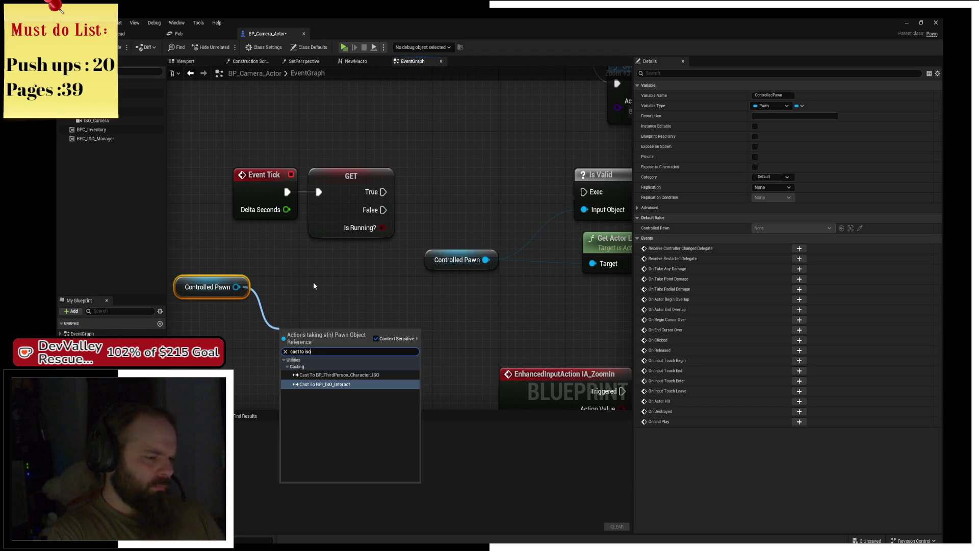
key("Up")
key("Return")
left_click_drag(314, 313, 340, 86)
- Add a Get Component by Class node from the cast's character output
mouse_move(449, 145)
left_mouse_down()
mouse_move(531, 108)
mouse_move(515, 106)
left_mouse_up()
type("se")
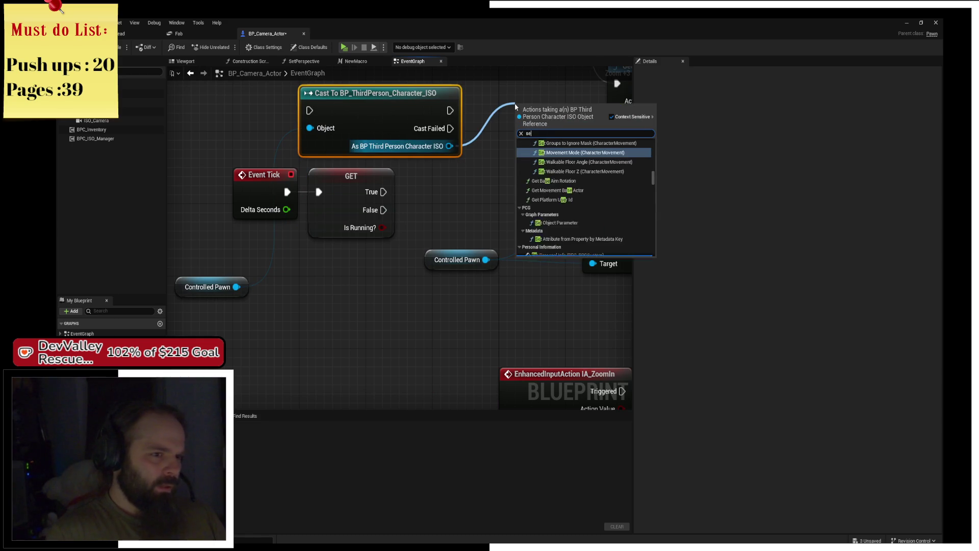
type("t movement")
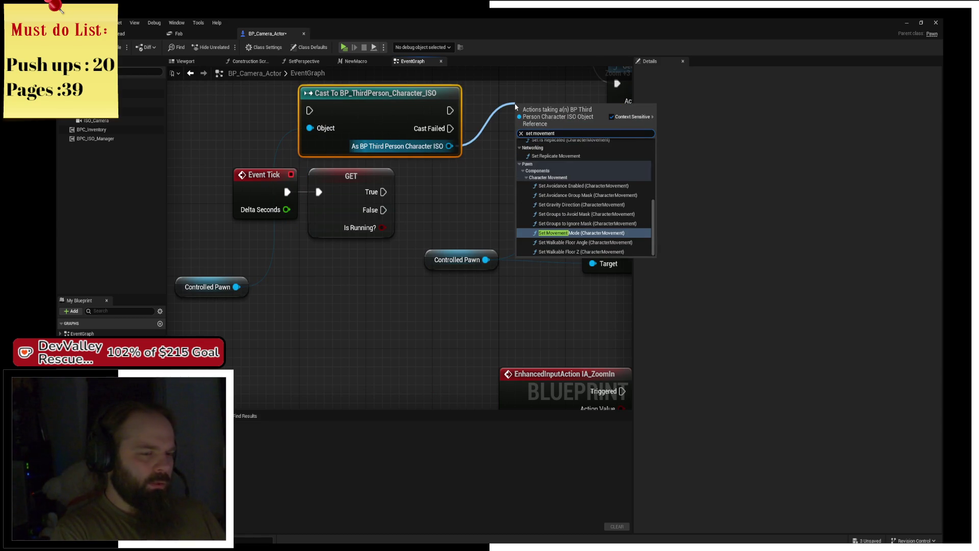
type(" spe")
key("BackSpace")
key("BackSpace")
key("BackSpace")
type("mo")
key("BackSpace")
key("BackSpace")
type("speed")
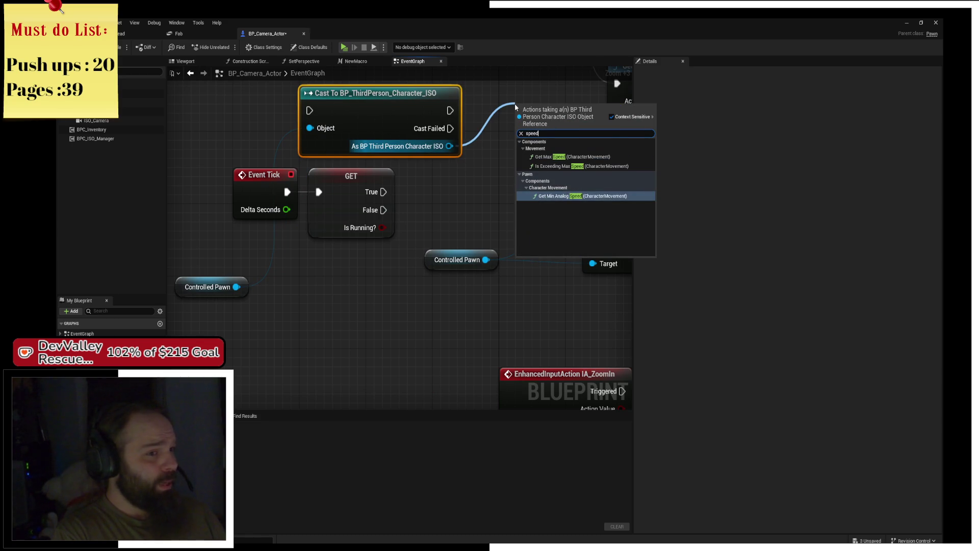
key("BackSpace")
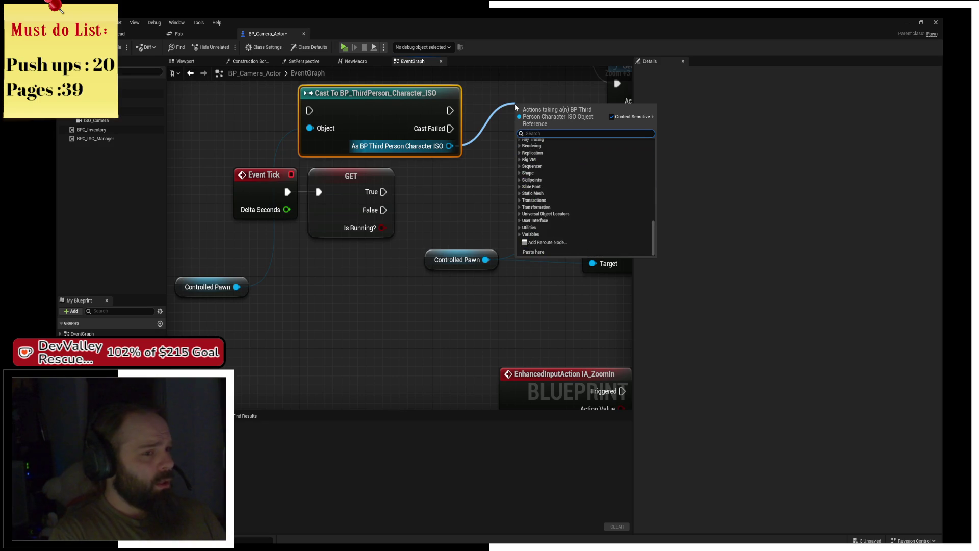
type("movement")
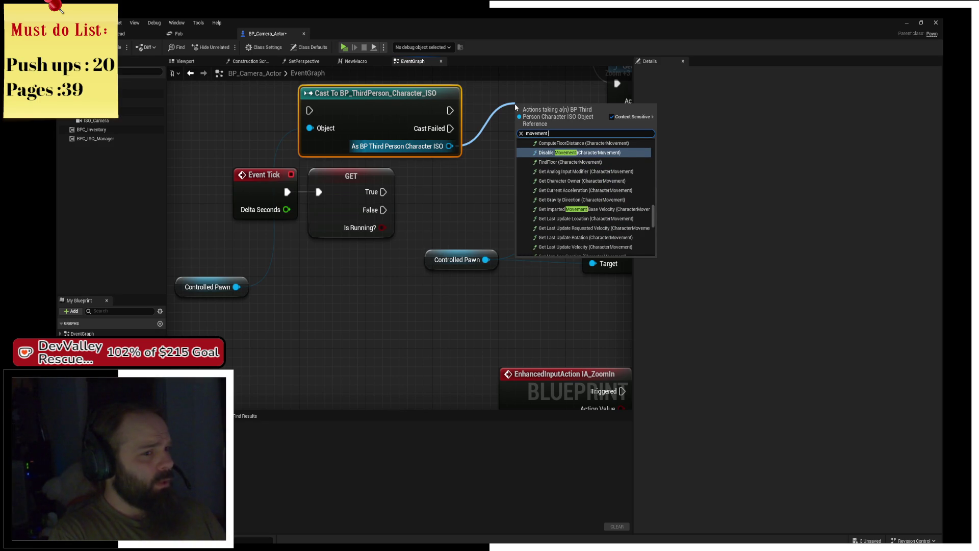
type("s")
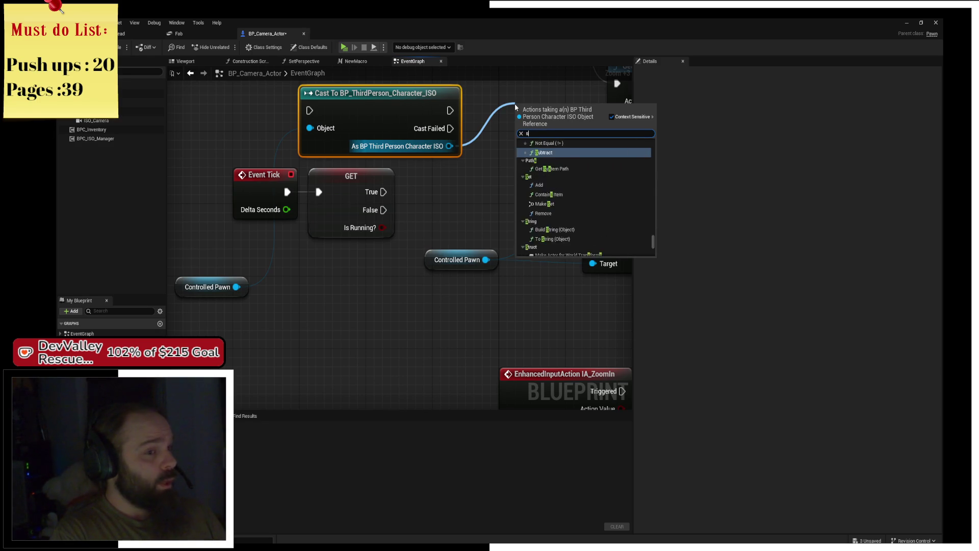
key("BackSpace")
type("walking")
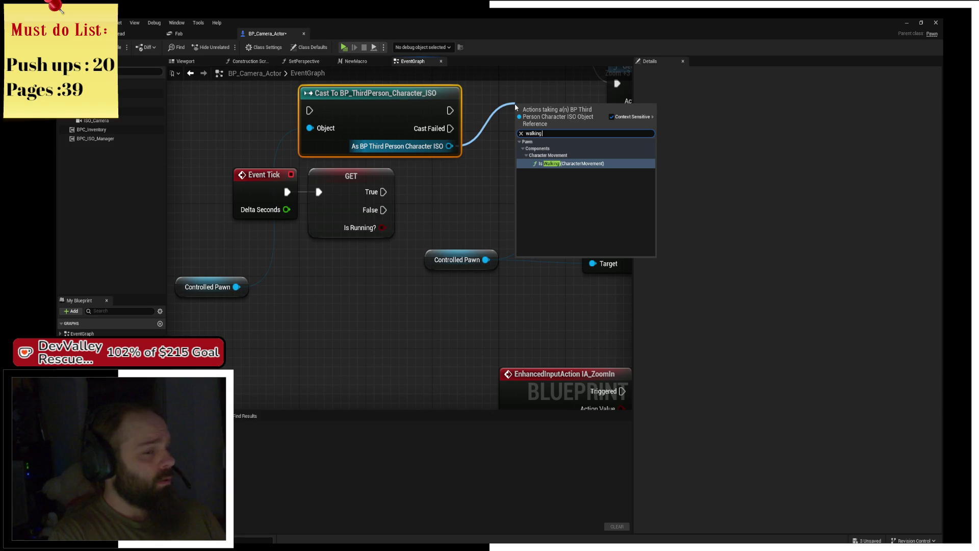
type("et")
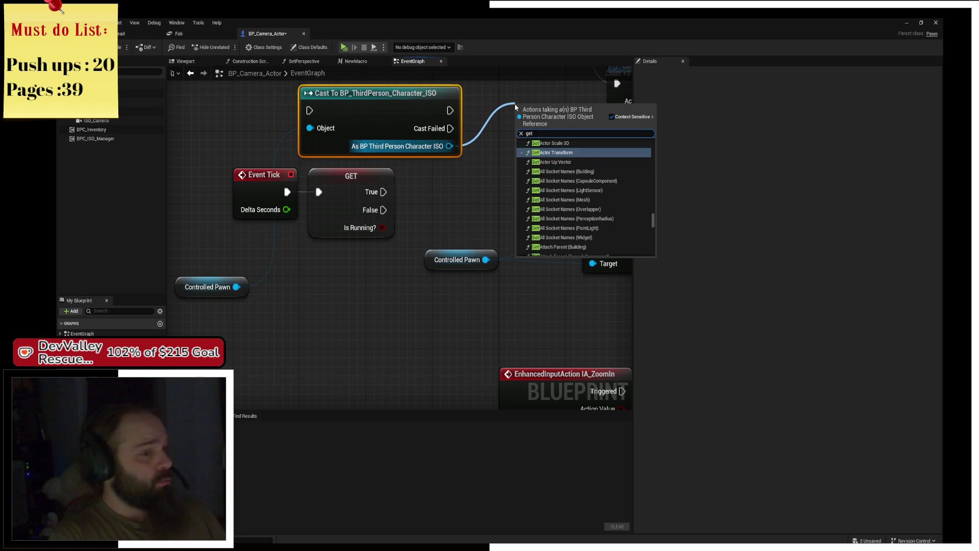
type(" c")
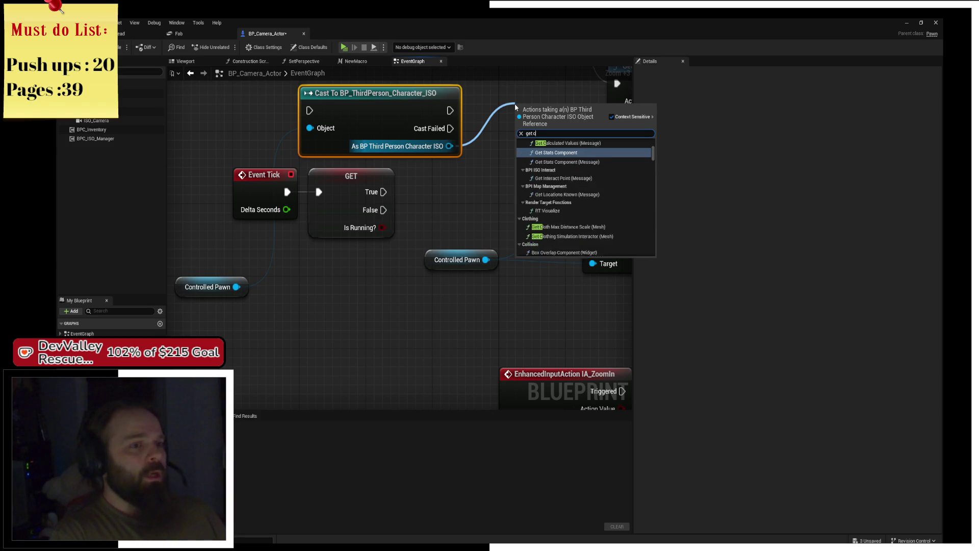
type("ompnt by class")
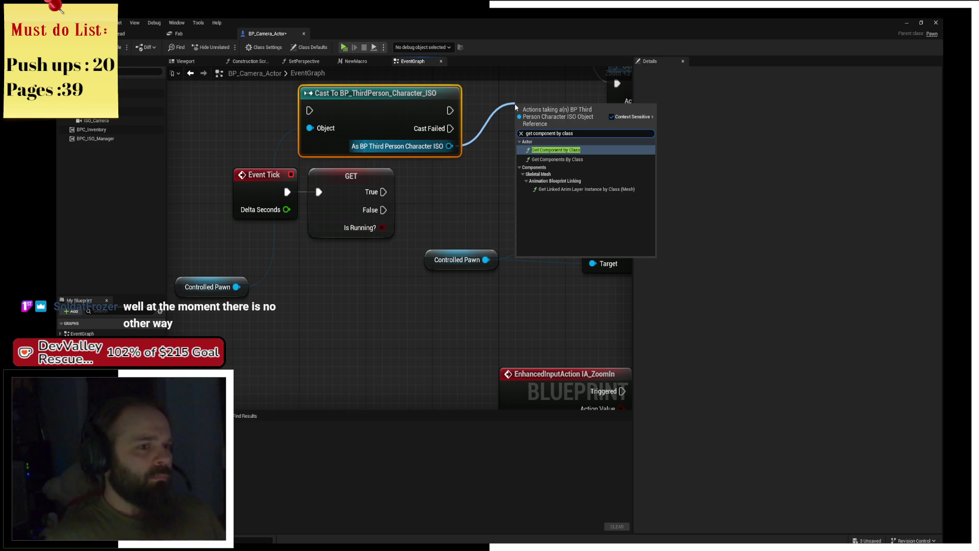
key("Return")
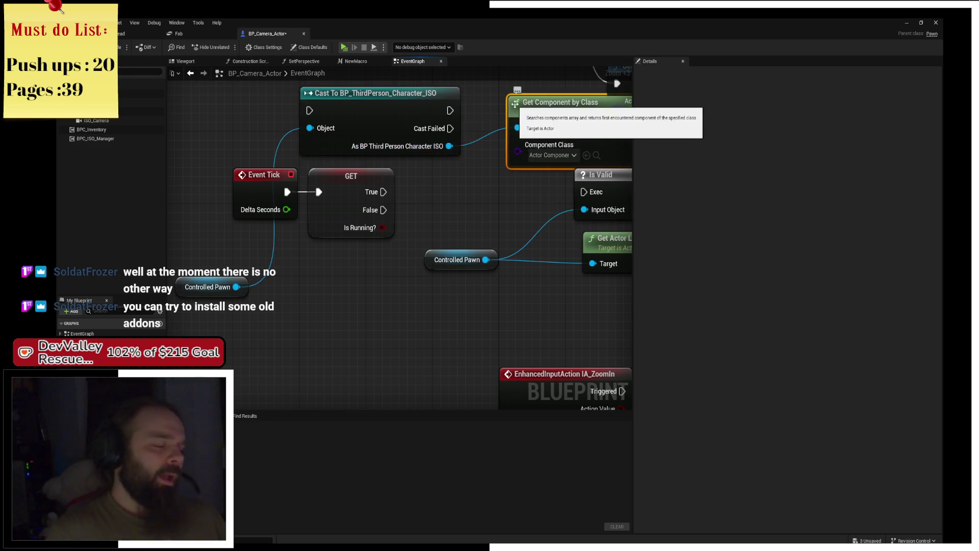
- Set the Component Class to Character Movement
left_click(536, 157)
type("c")
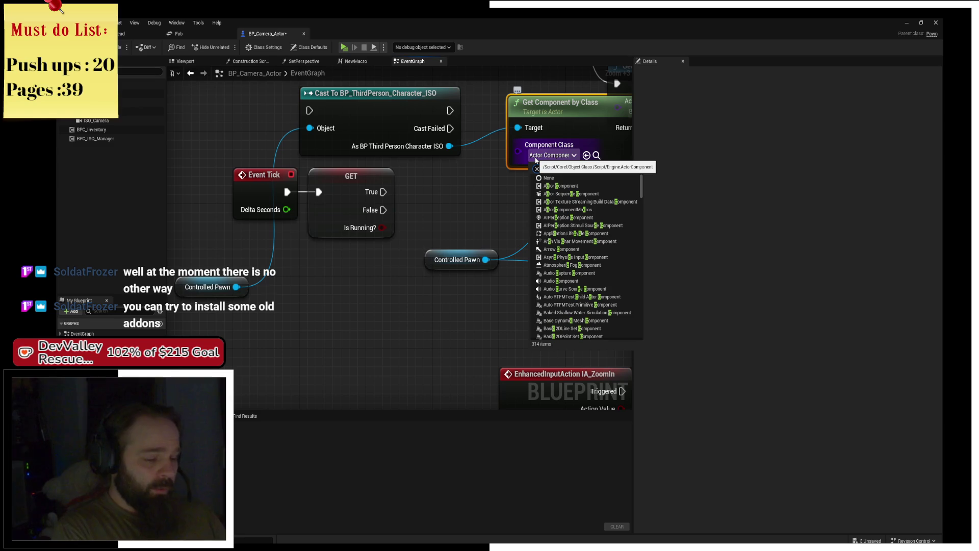
type("am")
key("BackSpace")
key("BackSpace")
type("haracter")
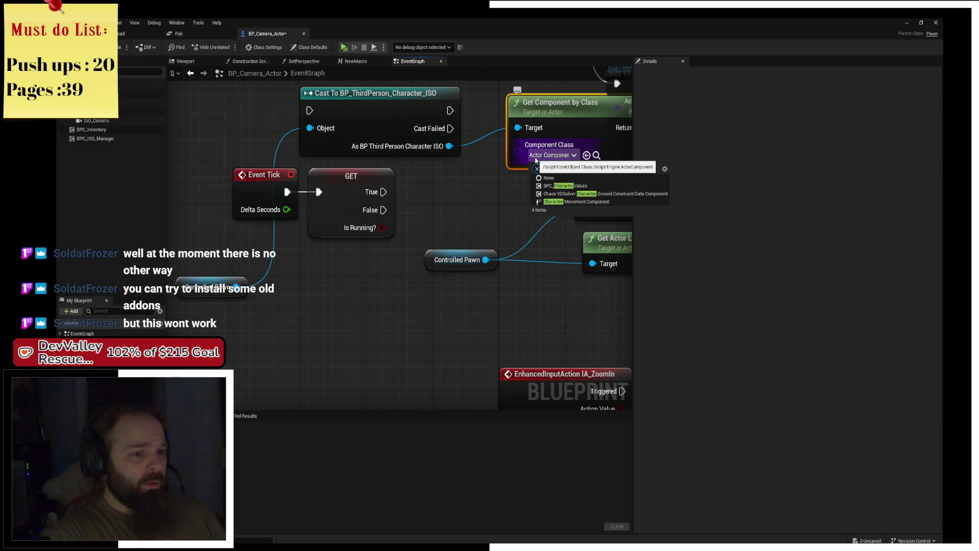
type(" Mo")
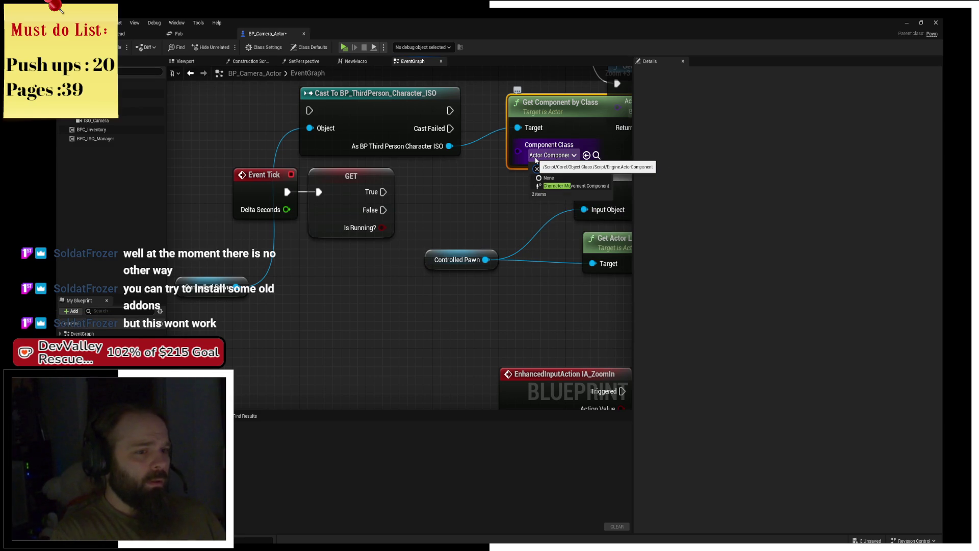
key("Return")
- Convert the cast to a pure cast and rearrange the cast and component nodes
mouse_move(564, 125)
left_mouse_down()
mouse_move(384, 129)
mouse_move(505, 170)
left_mouse_up()
right_click(393, 118)
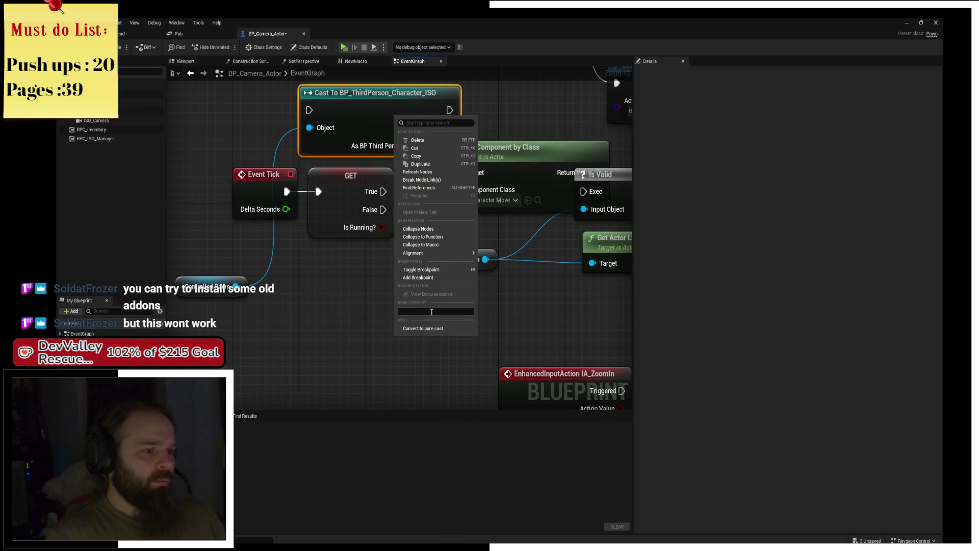
left_click(441, 331)
left_click_drag(357, 100, 202, 117)
mouse_move(492, 158)
left_mouse_down()
mouse_move(391, 111)
mouse_move(348, 111)
mouse_move(376, 112)
left_mouse_up()
left_click_drag(420, 184, 335, 148)
left_click(445, 211)
- Add Set Max Walk Speed (650) on the component, driven by Is Running?'s True branch
left_click_drag(445, 159, 502, 195)
type("wa")
key("BackSpace")
key("BackSpace")
key("BackSpace")
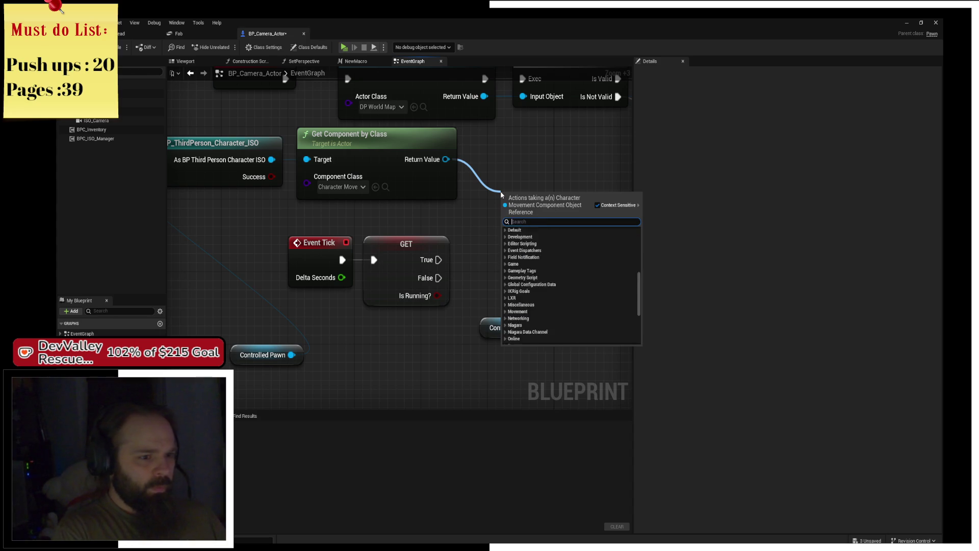
type("set max walk")
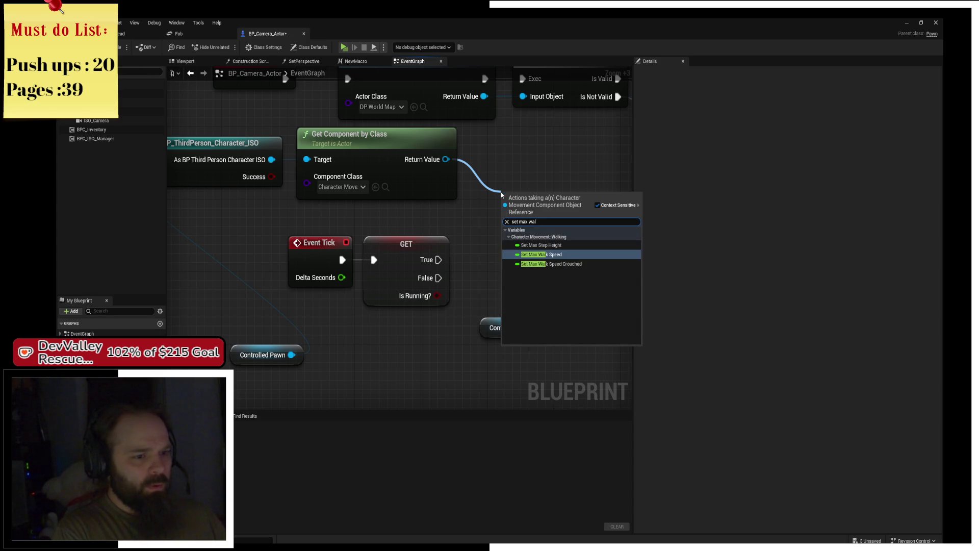
key("Return")
mouse_move(438, 260)
left_mouse_down()
mouse_move(507, 206)
mouse_move(528, 174)
left_mouse_up()
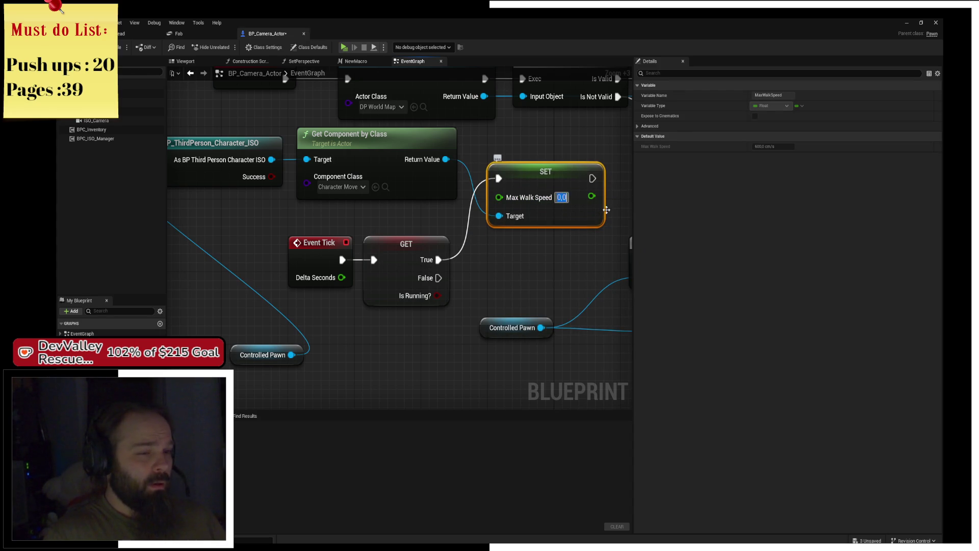
type("650")
- Duplicate the speed setter (350) for False, feed it the movement component, and continue into Is Valid
left_click_drag(521, 192, 347, 157)
mouse_move(382, 247)
left_mouse_down()
mouse_move(508, 208)
mouse_move(501, 193)
left_mouse_up()
key("ctrl+c")
key("ctrl+v")
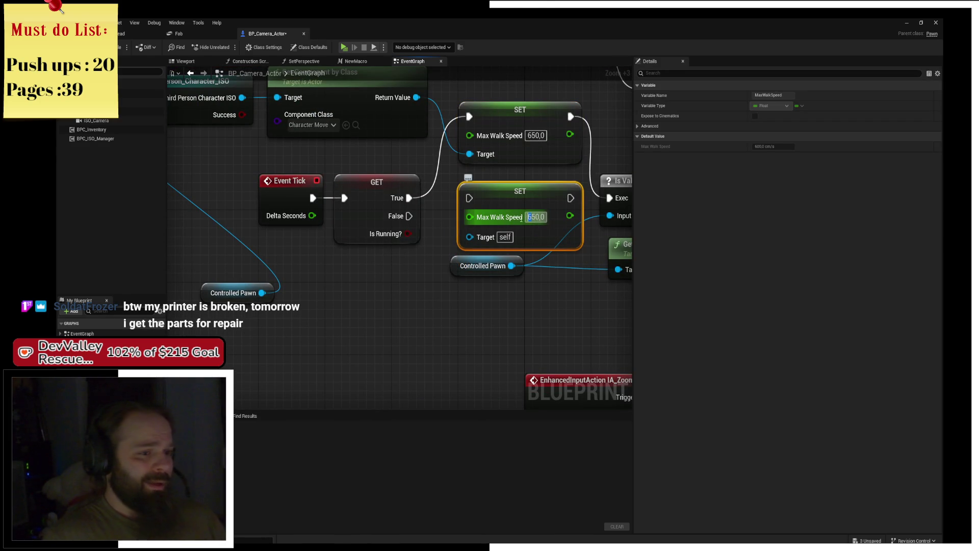
left_click_drag(410, 215, 469, 198)
left_click(560, 284)
left_click_drag(581, 198, 610, 198)
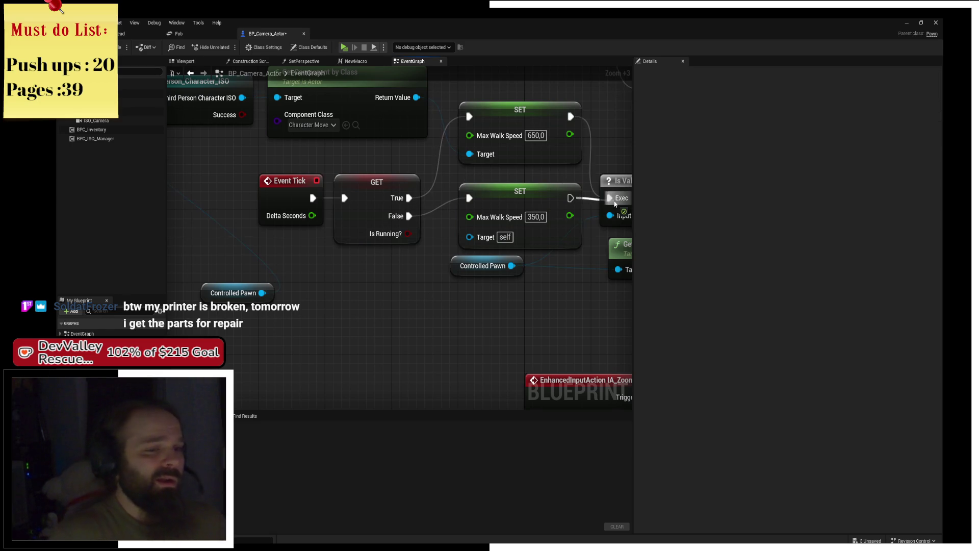
left_click_drag(537, 313, 444, 277)
left_click_drag(403, 126, 404, 215)
left_click_drag(379, 156, 433, 295)
left_click_drag(500, 378, 455, 344)
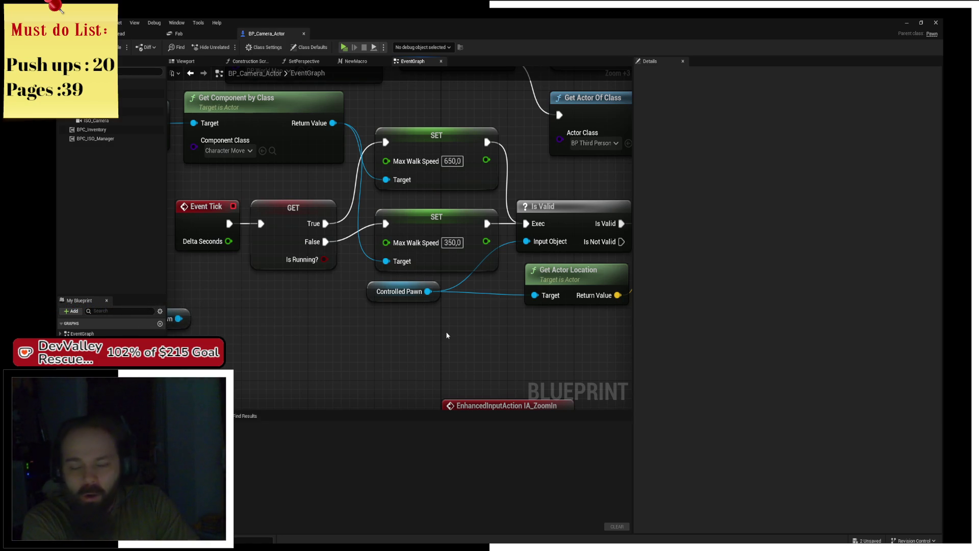
- Tidy the speed setter, Controlled Pawn and Get Actor Location nodes, then start a play-test
left_click_drag(413, 308, 447, 247)
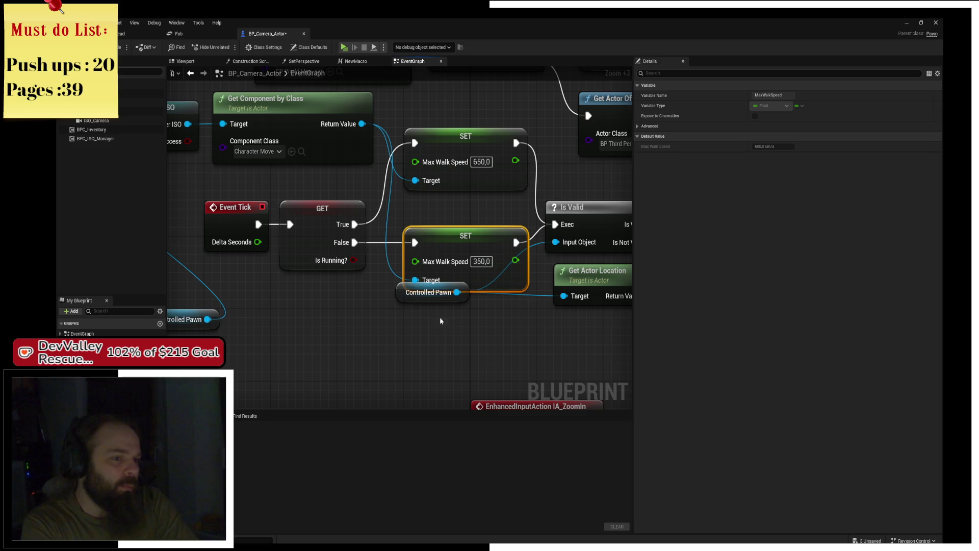
mouse_move(413, 297)
left_mouse_down()
mouse_move(413, 306)
mouse_move(480, 313)
mouse_move(336, 282)
mouse_move(443, 262)
mouse_move(220, 256)
left_mouse_up()
left_click_drag(344, 214, 343, 223)
left_click_drag(398, 292, 464, 309)
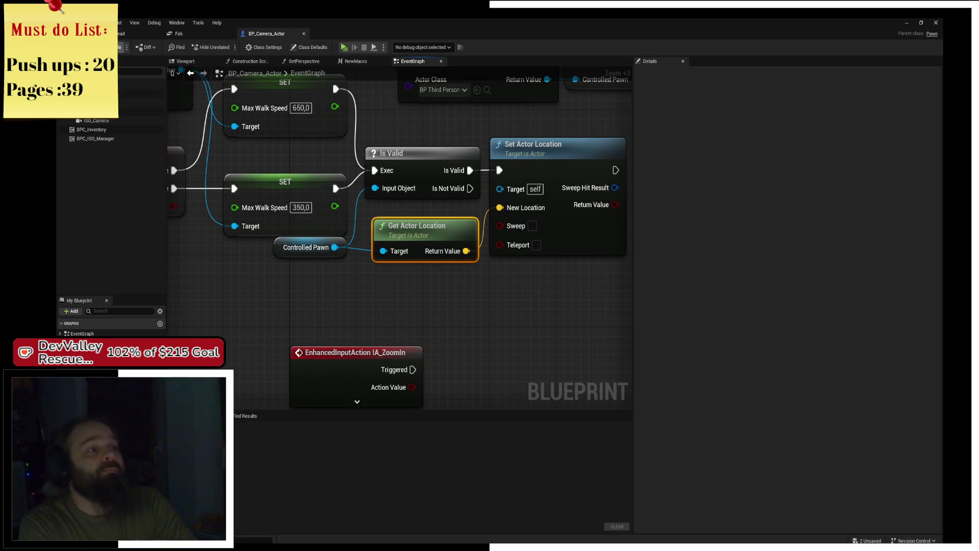
scroll(431, 119, "down", 2)
scroll(430, 119, "up", 1)
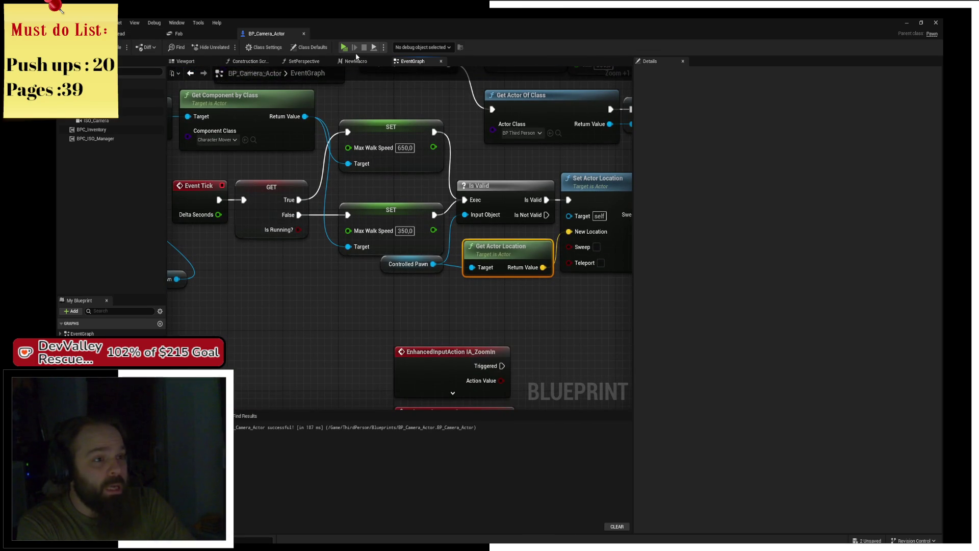
left_click_drag(460, 241, 573, 261)
scroll(410, 209, "down", 3)
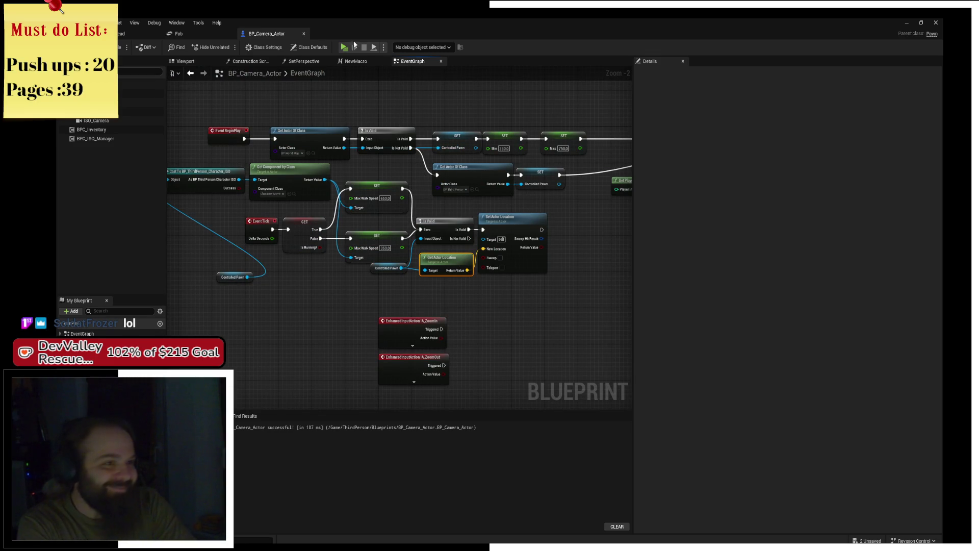
key("alt+p")
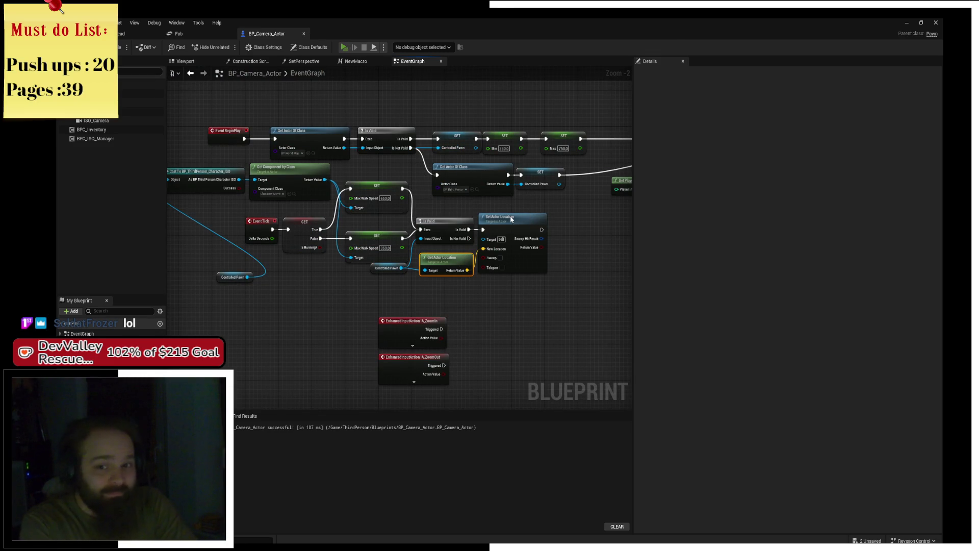
- Walk the character onto the grass and along the wall toward the stone slabs, then Alt+Tab out
key("s")
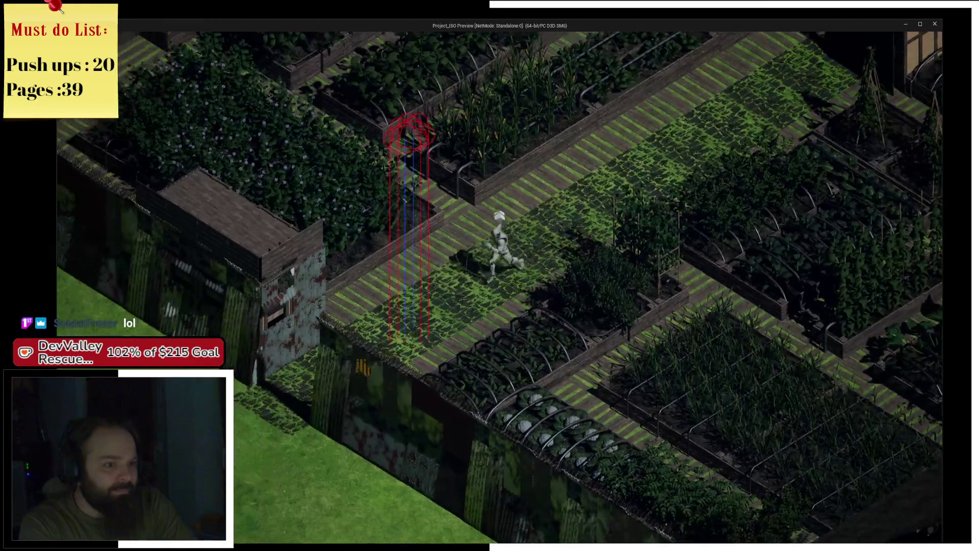
key("s")
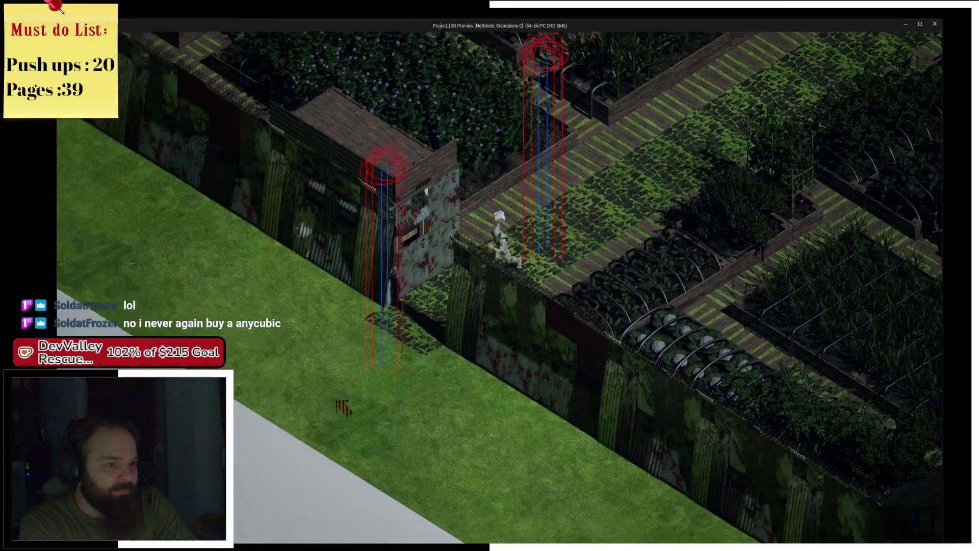
key("d")
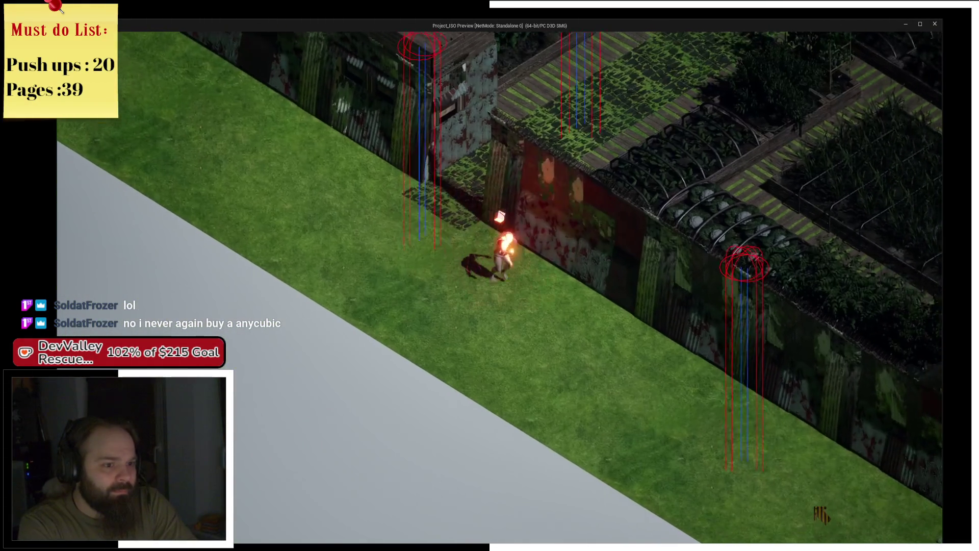
key("d")
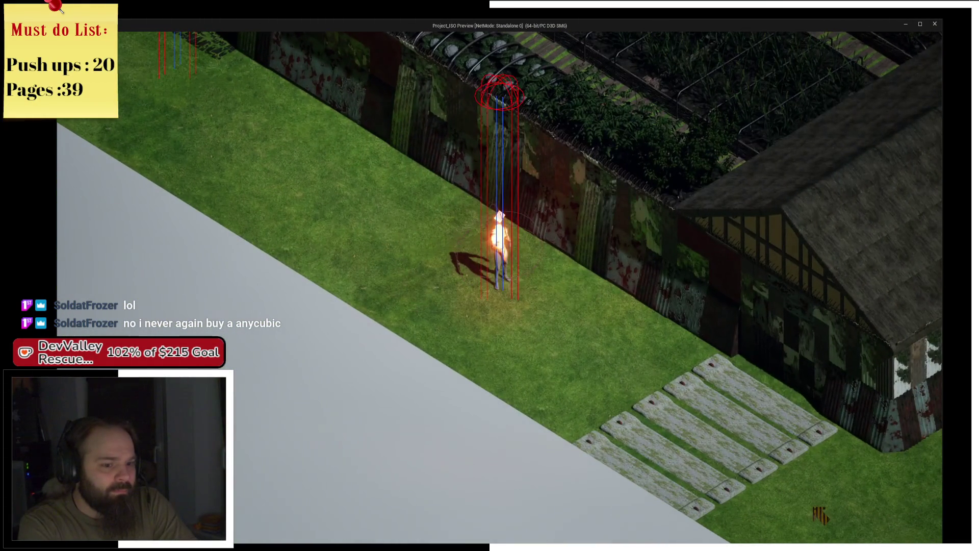
key("d")
key("d")
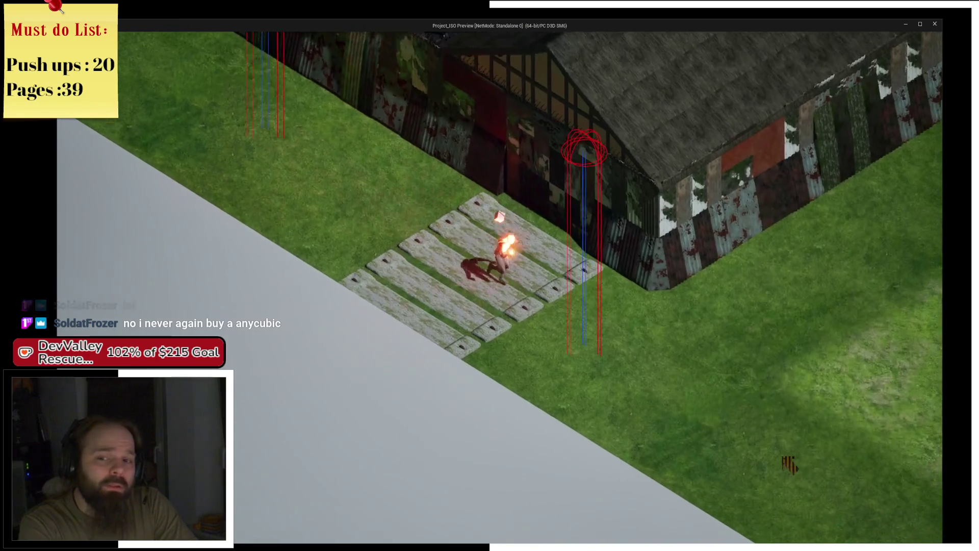
key("d")
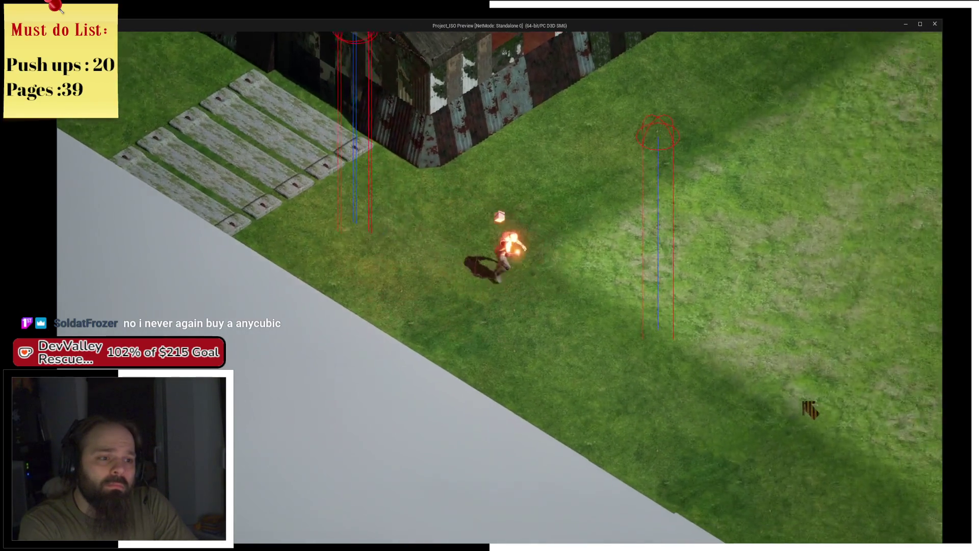
key("alt+Tab")
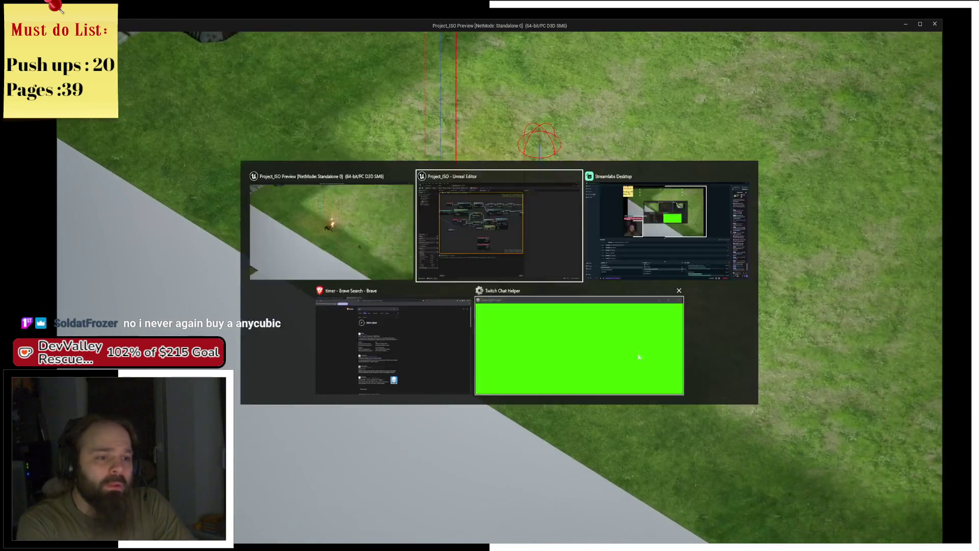
- Stop the simulation and select the SET Run Trigger nodes in the event graph
left_click(363, 47)
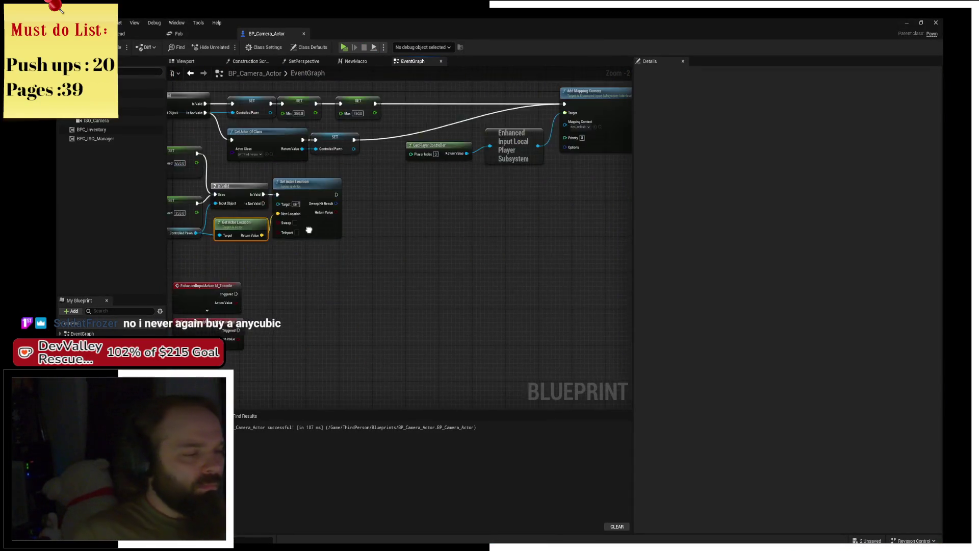
scroll(442, 205, "down", 1)
mouse_move(443, 205)
left_mouse_down()
mouse_move(260, 234)
mouse_move(546, 230)
mouse_move(384, 121)
mouse_move(352, 133)
mouse_move(299, 37)
left_mouse_up()
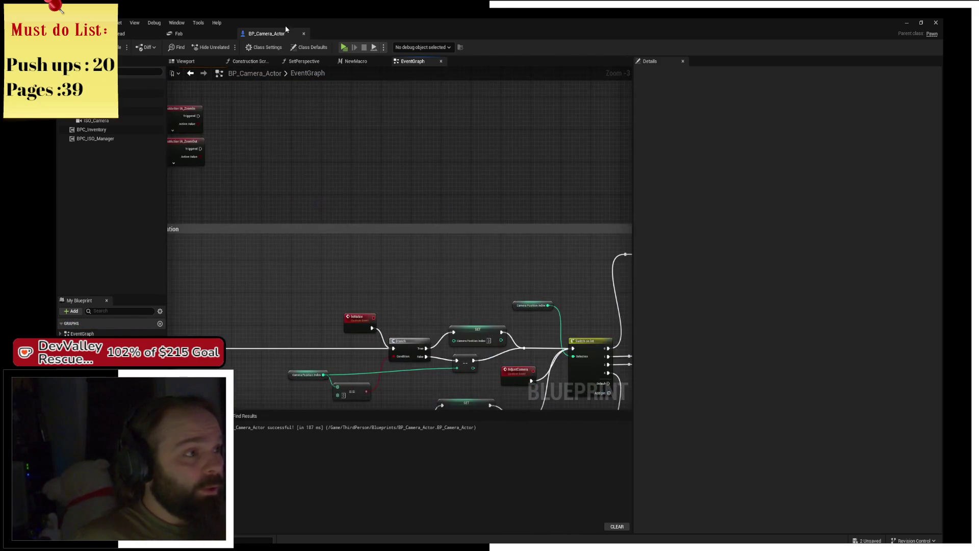
mouse_move(209, 33)
left_mouse_down()
mouse_move(457, 219)
mouse_move(389, 234)
mouse_move(374, 249)
mouse_move(402, 266)
left_mouse_up()
scroll(317, 116, "down", 1)
scroll(373, 249, "up", 4)
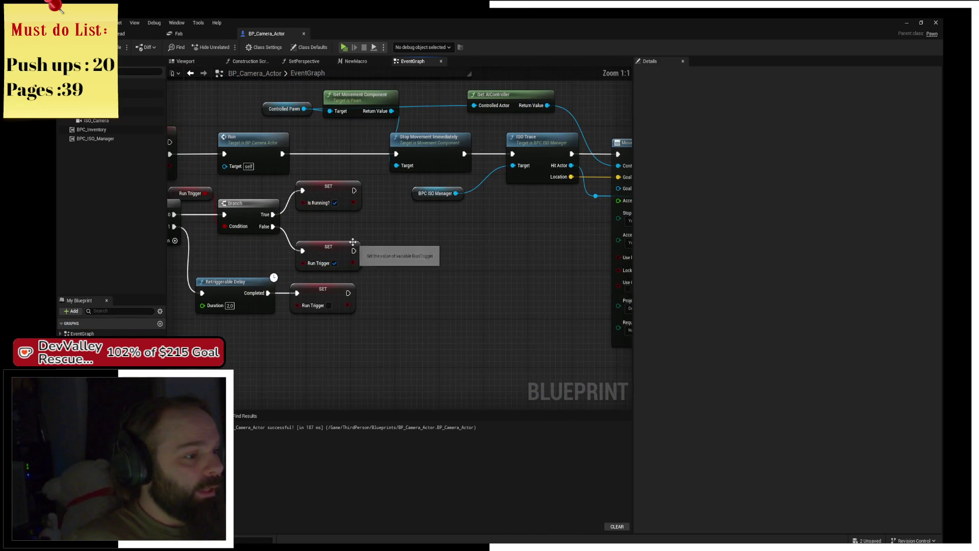
left_click_drag(353, 241, 431, 250)
scroll(433, 246, "up", 2)
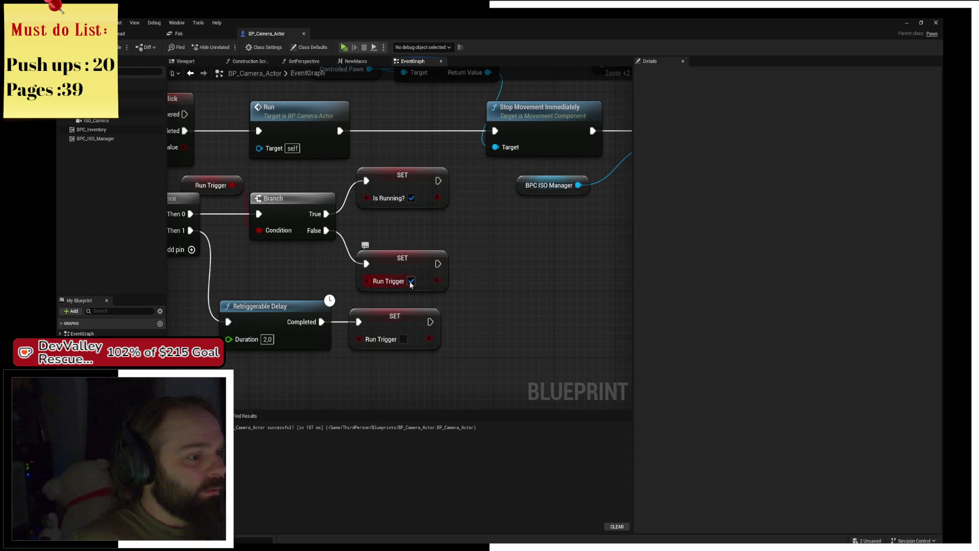
left_click(426, 271)
left_click(429, 332)
- Paste a SET Run Trigger wired after SET Is Running, then relaunch the play-test
left_click_drag(521, 330, 418, 273)
key("ctrl+v")
mouse_move(441, 201)
left_mouse_down()
mouse_move(411, 201)
mouse_move(420, 201)
left_mouse_up()
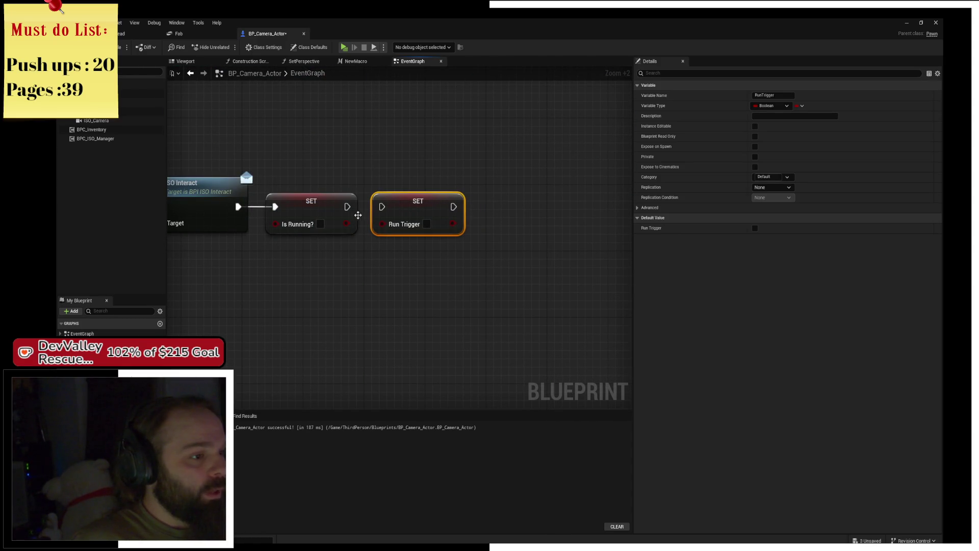
left_click_drag(348, 206, 386, 206)
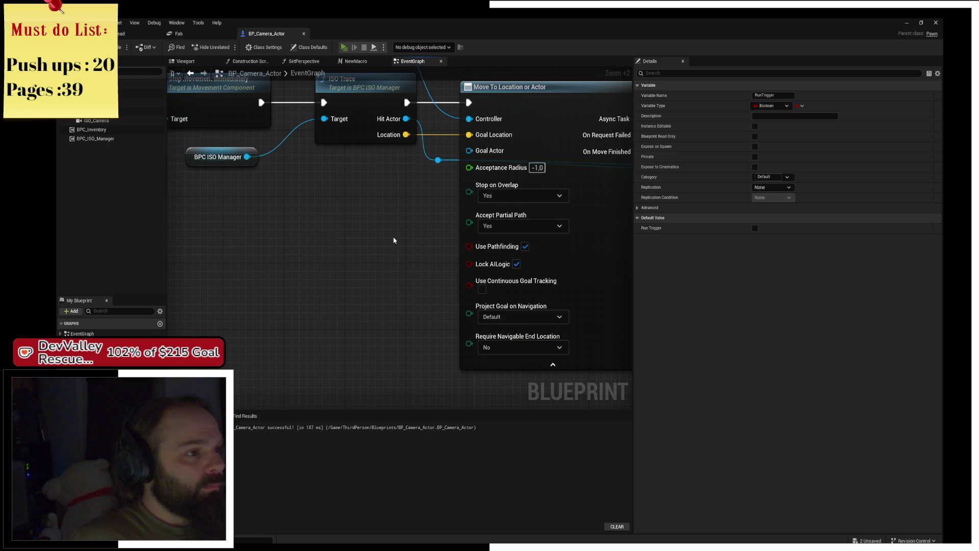
key("alt+p")
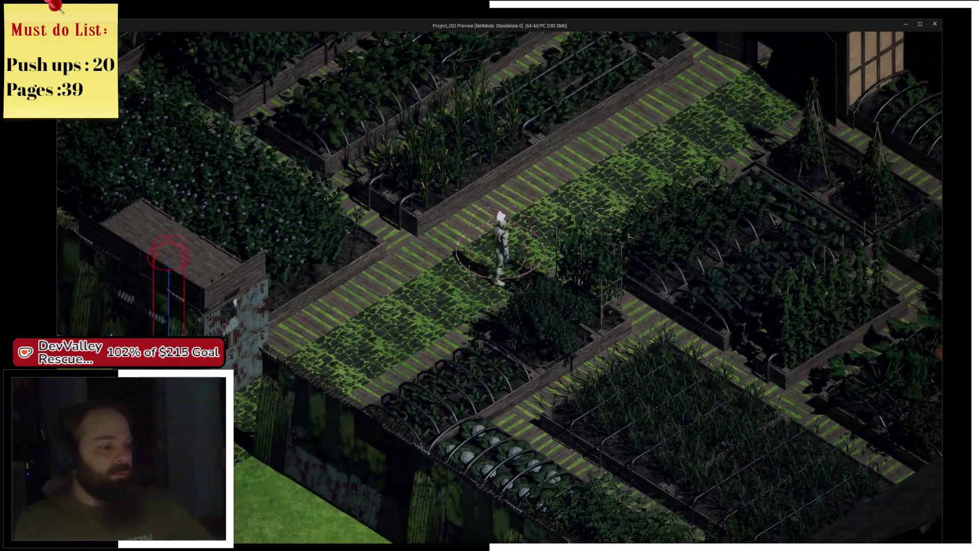
- Walk the character down-left, send it to a spot on the grass, then return to the Blueprint editor
key("s")
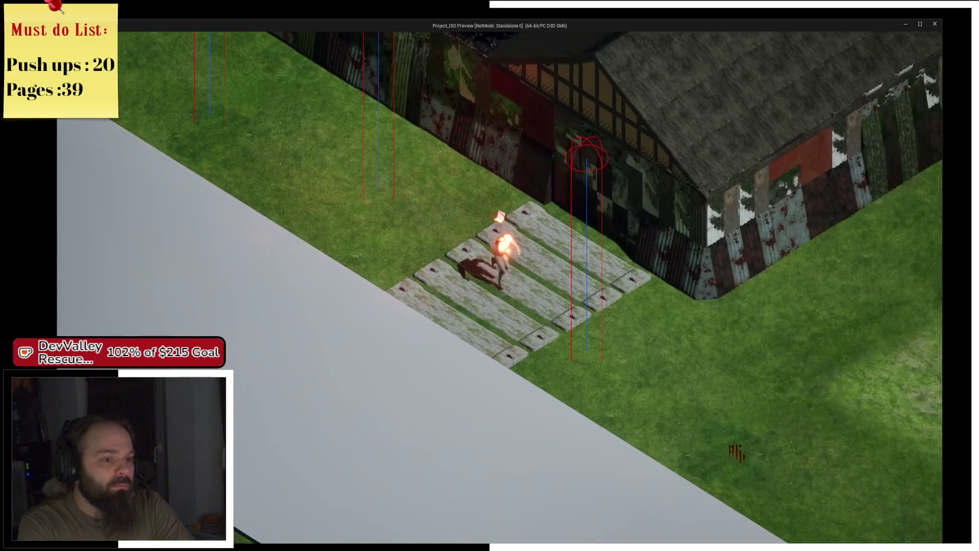
left_click(842, 380)
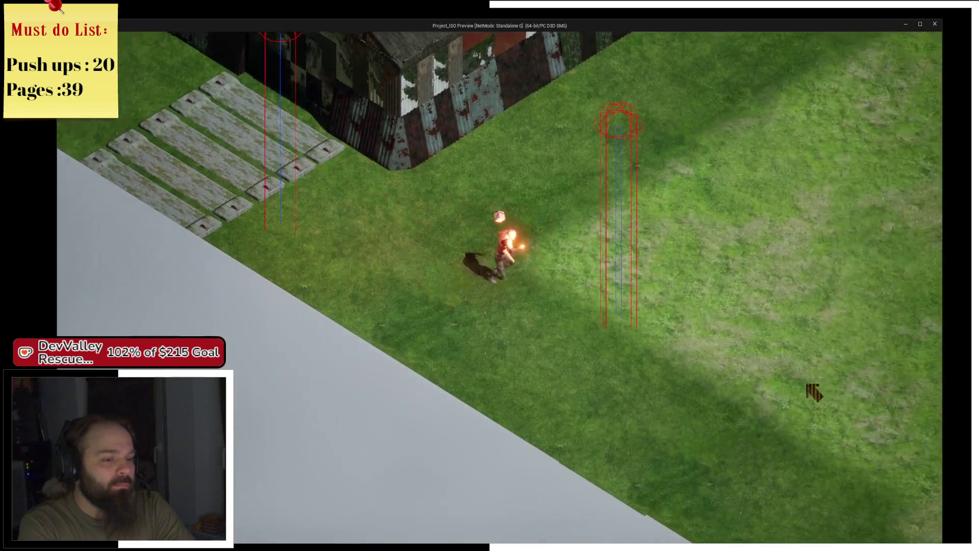
key("alt+Tab")
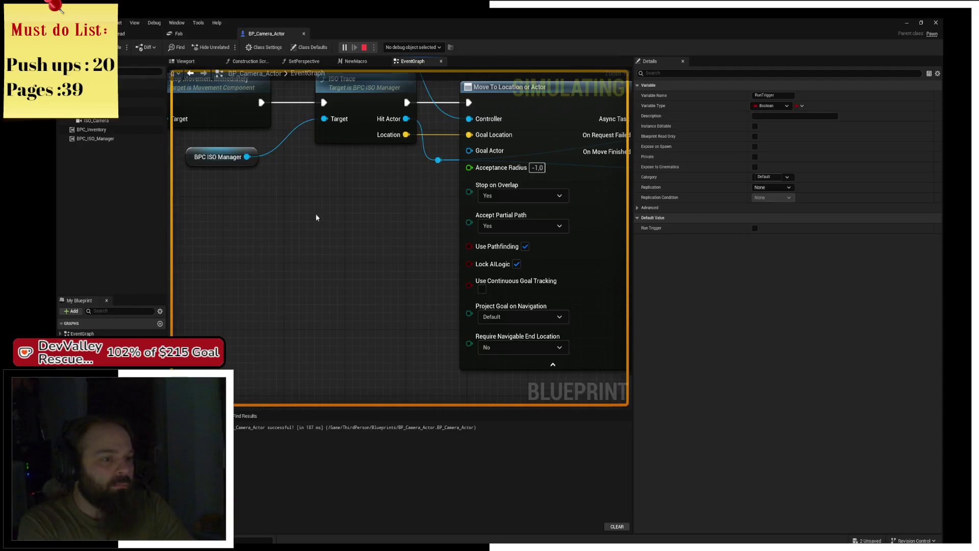
- Move both SET nodes and wire Is Valid's Is Not Valid pin into SET Is Running
left_click(455, 208)
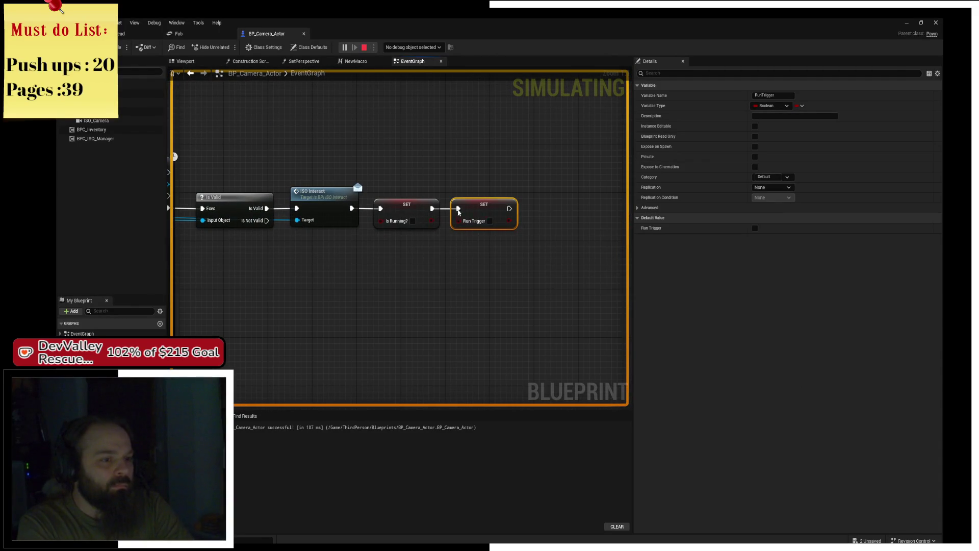
left_click_drag(386, 240, 471, 262)
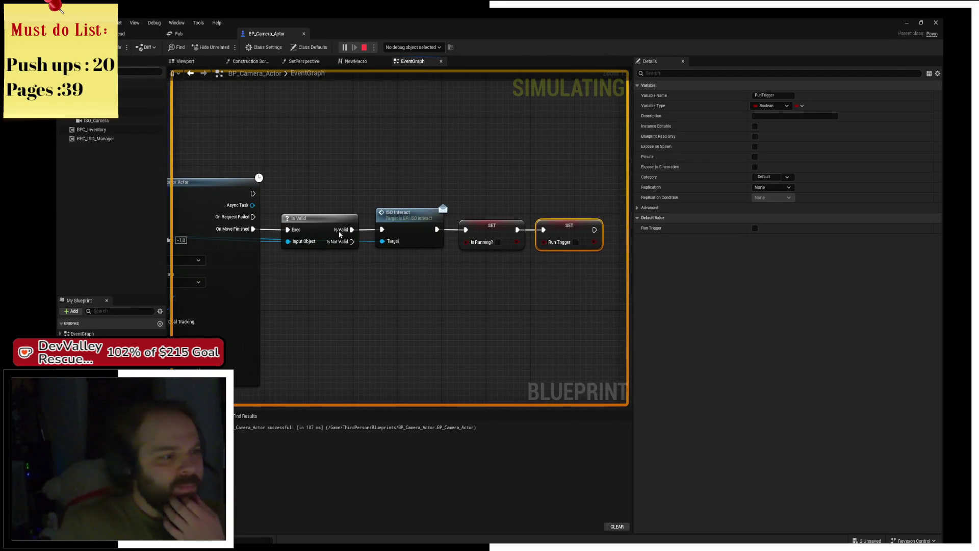
left_click_drag(477, 204, 595, 256)
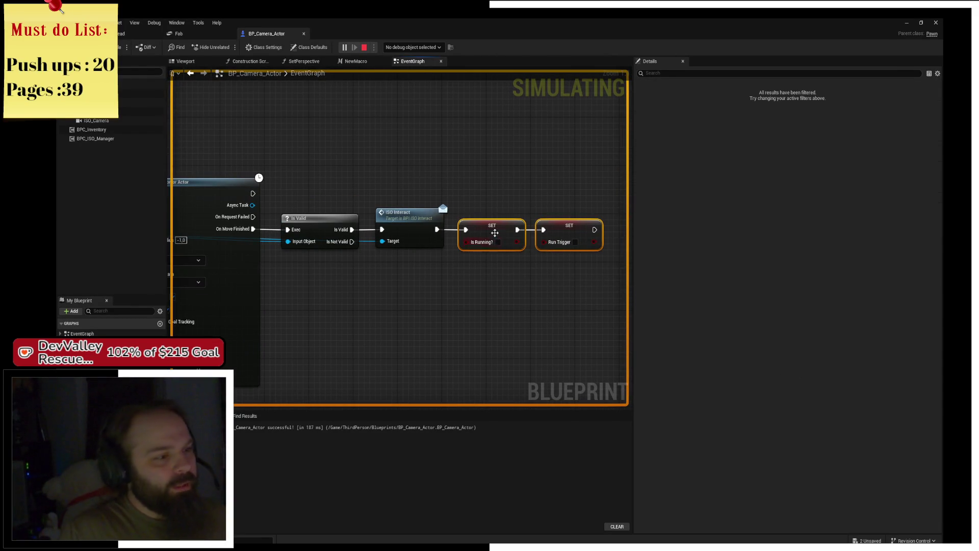
left_click_drag(494, 232, 502, 284)
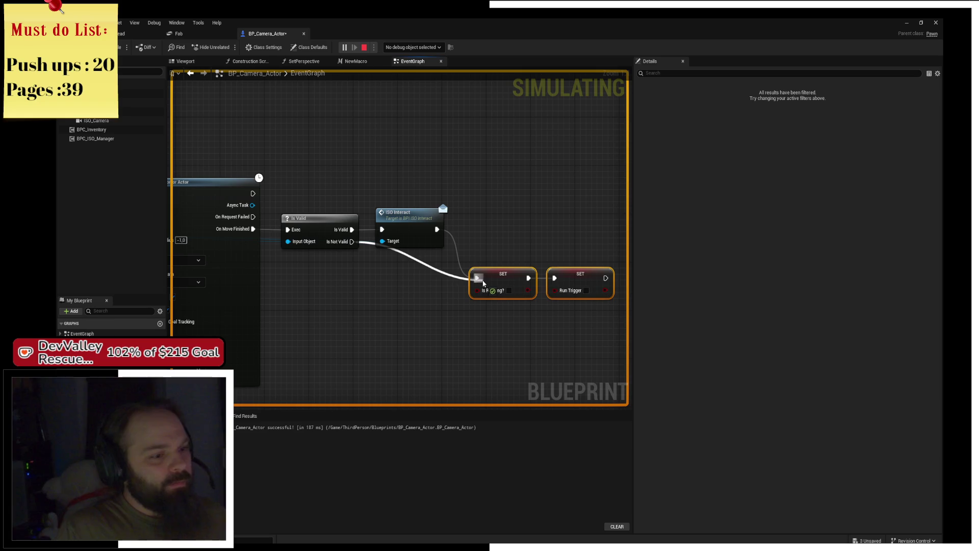
- Restart the play-test and walk the character across the lawn until the Run breakpoint triggers
left_click(364, 47)
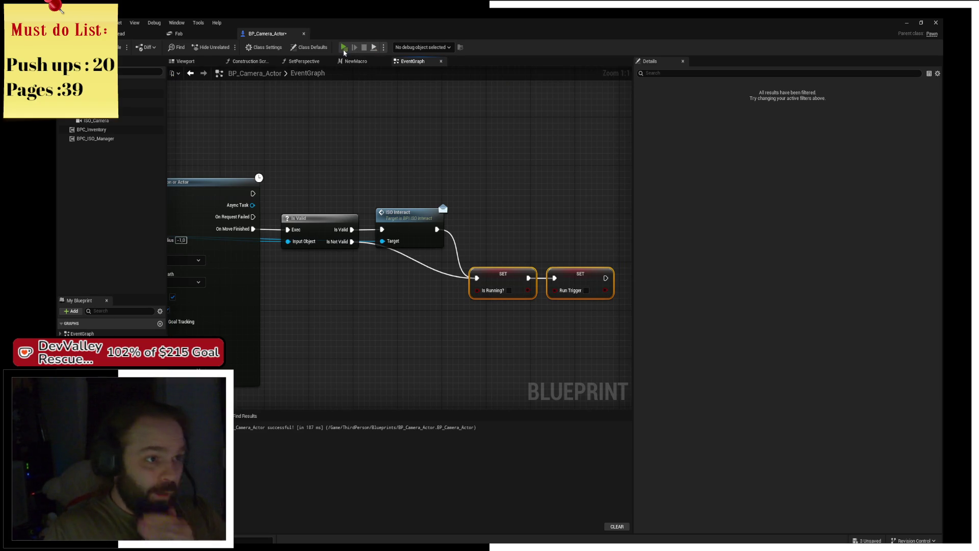
left_click(344, 48)
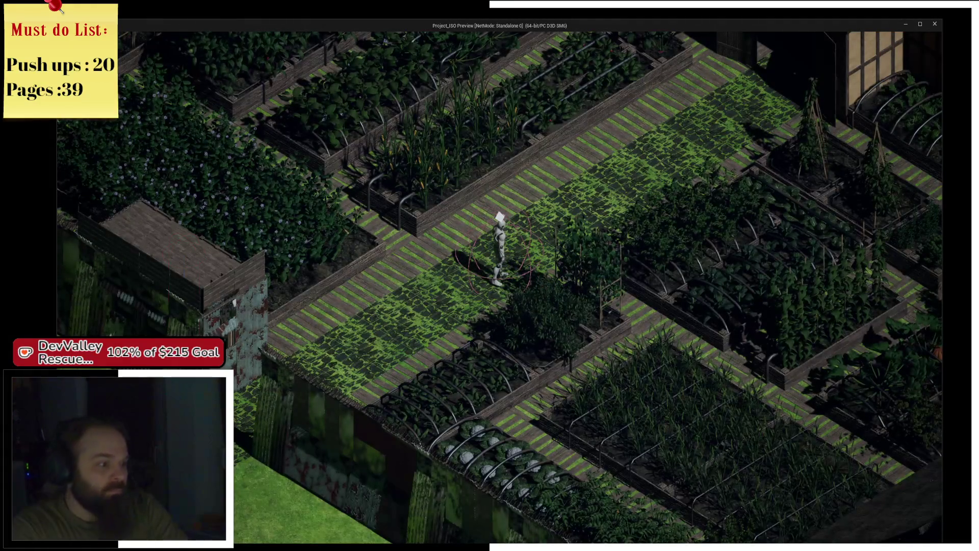
key("s")
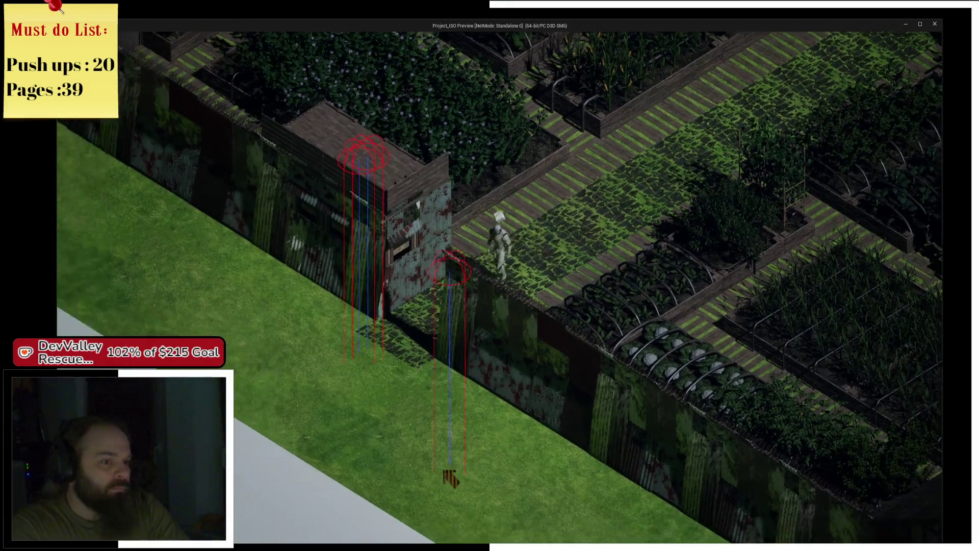
key("s")
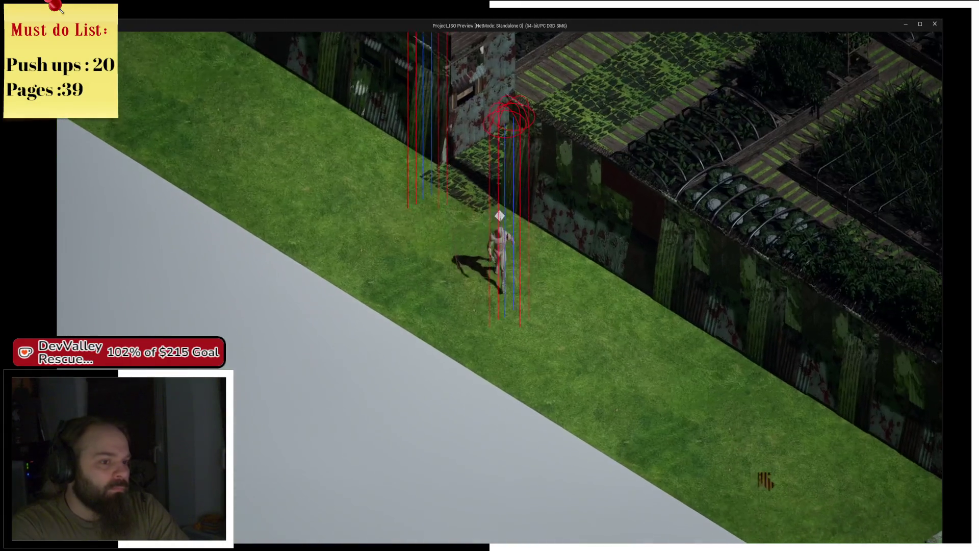
key("d")
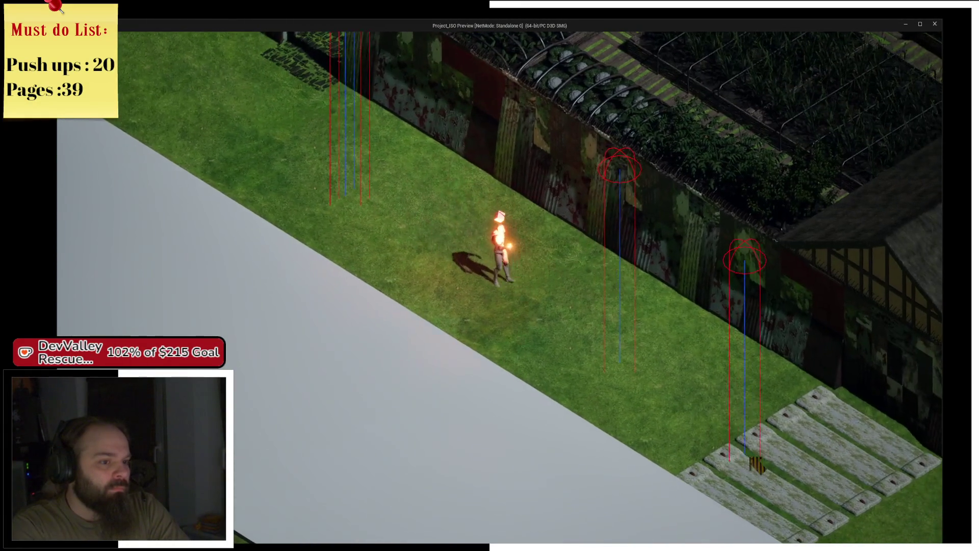
key("alt+Tab")
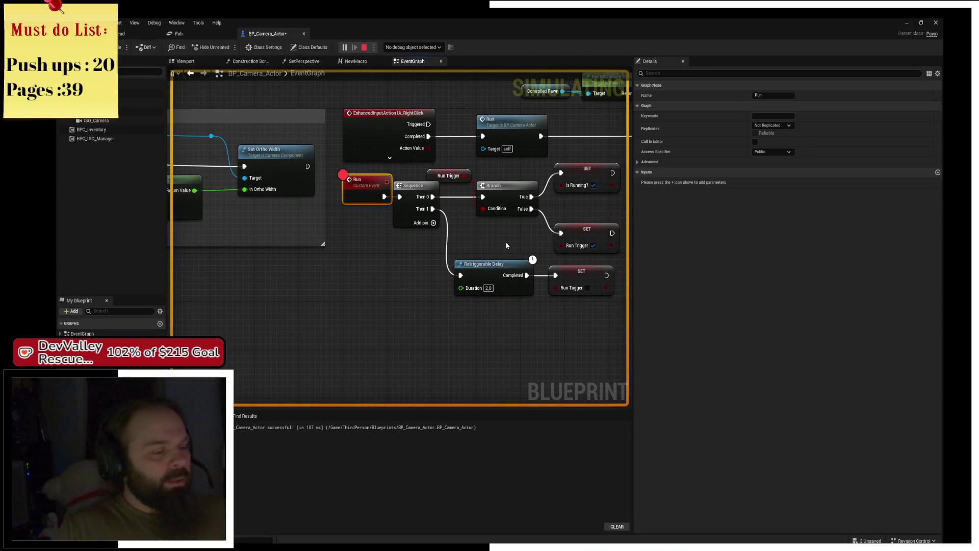
- Trigger Run in the game and step through Sequence and Branch to SET Run Trigger
key("alt+Tab")
right_click(436, 213)
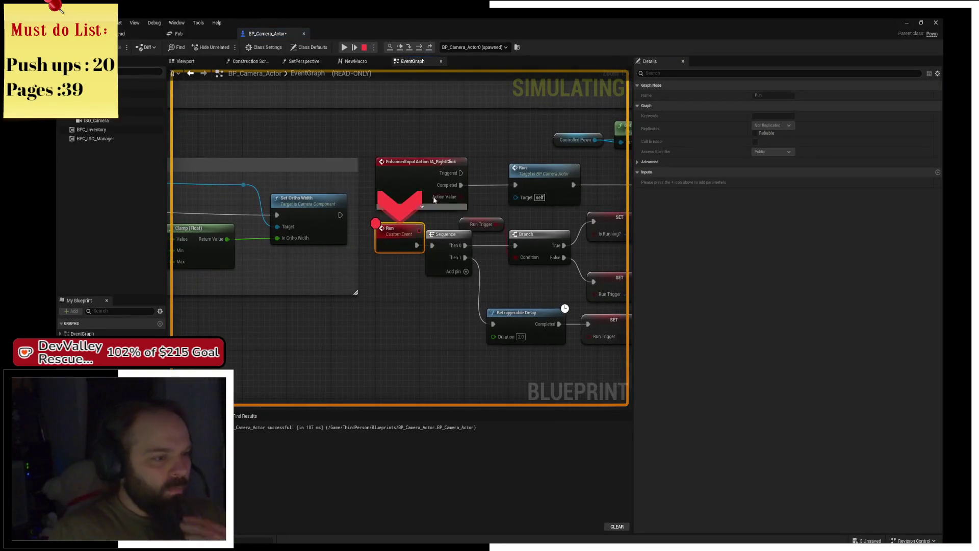
left_click(419, 47)
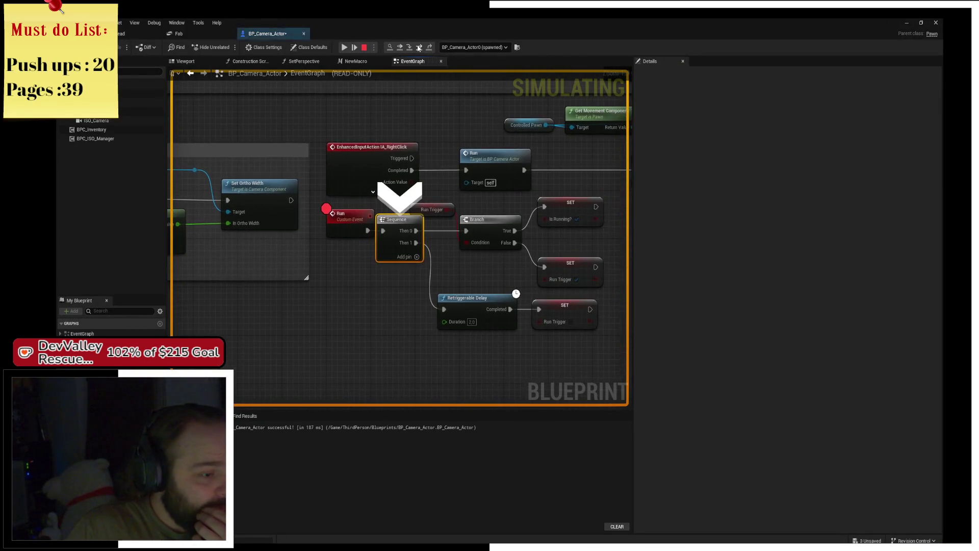
left_click(419, 48)
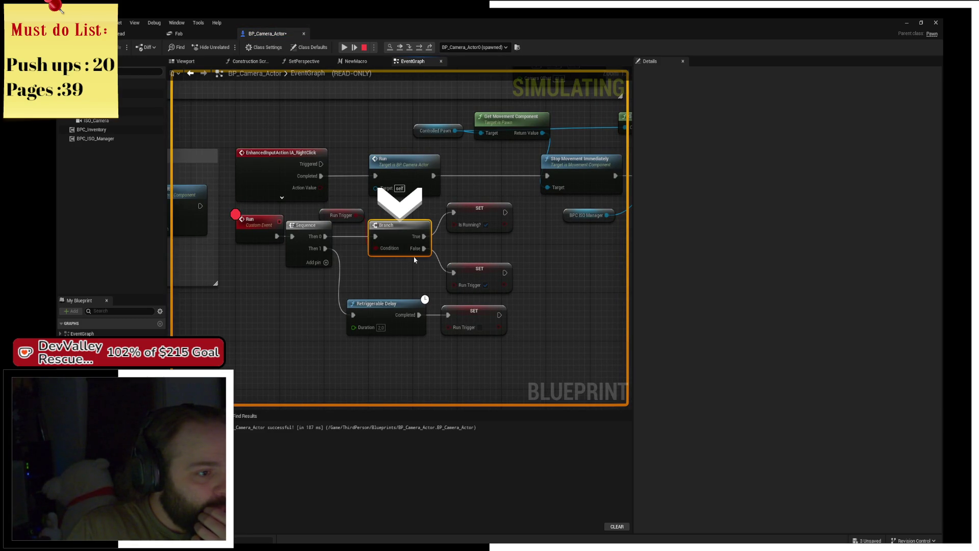
mouse_move(375, 247)
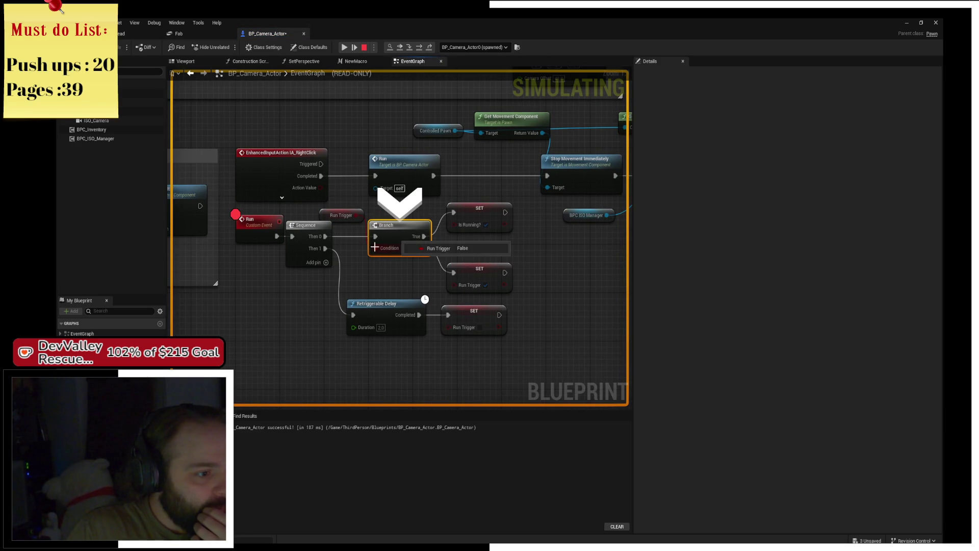
mouse_move(468, 285)
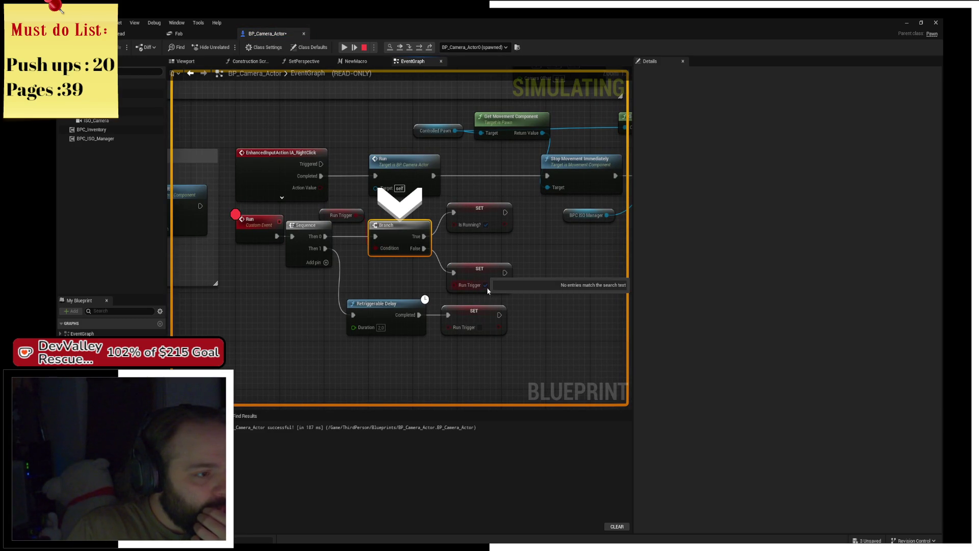
left_click(419, 49)
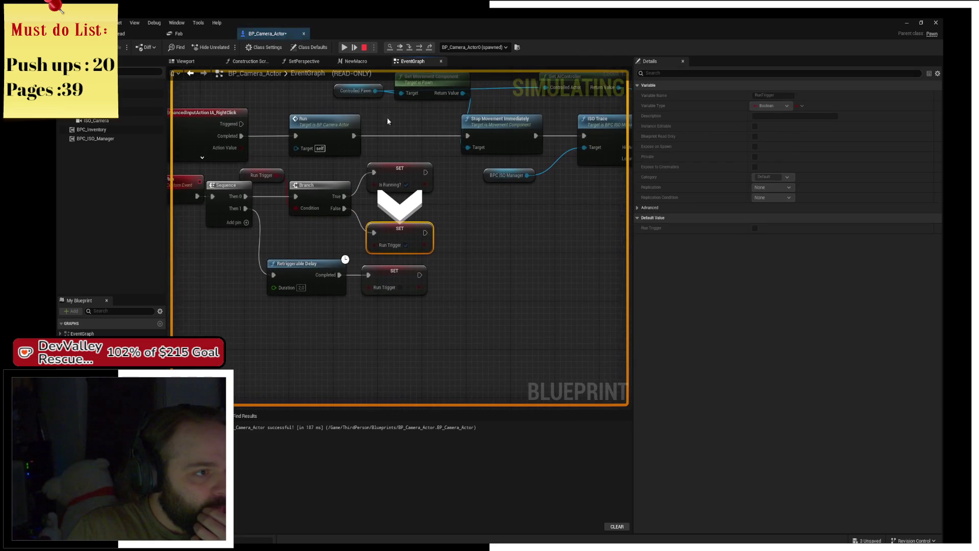
- Resume, re-trigger Run, step to the Is Running assignment, then stop the session
left_click(344, 47)
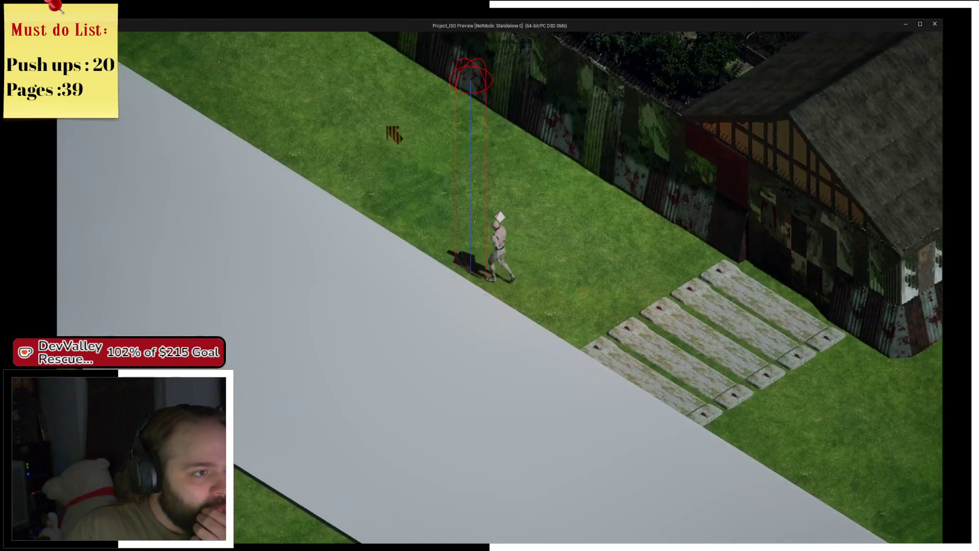
right_click(387, 129)
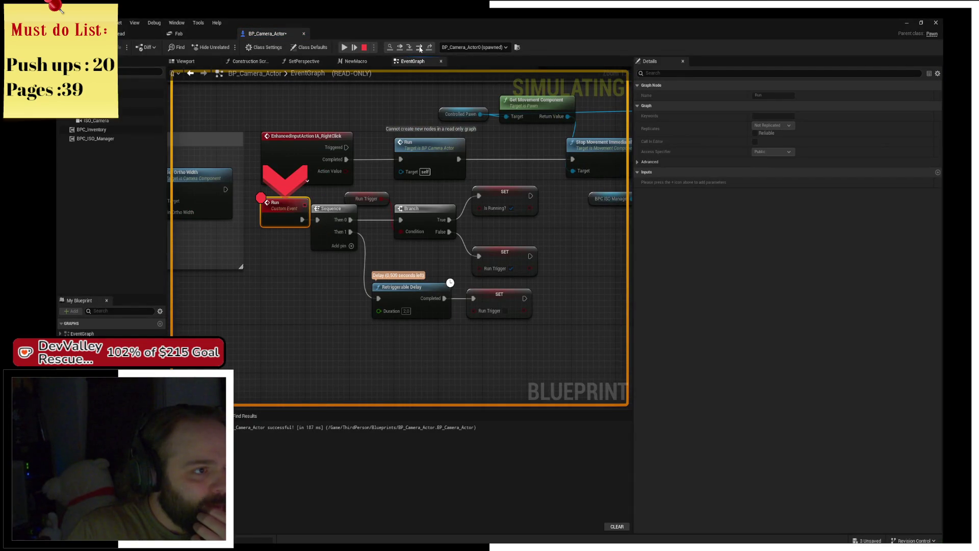
left_click(419, 49)
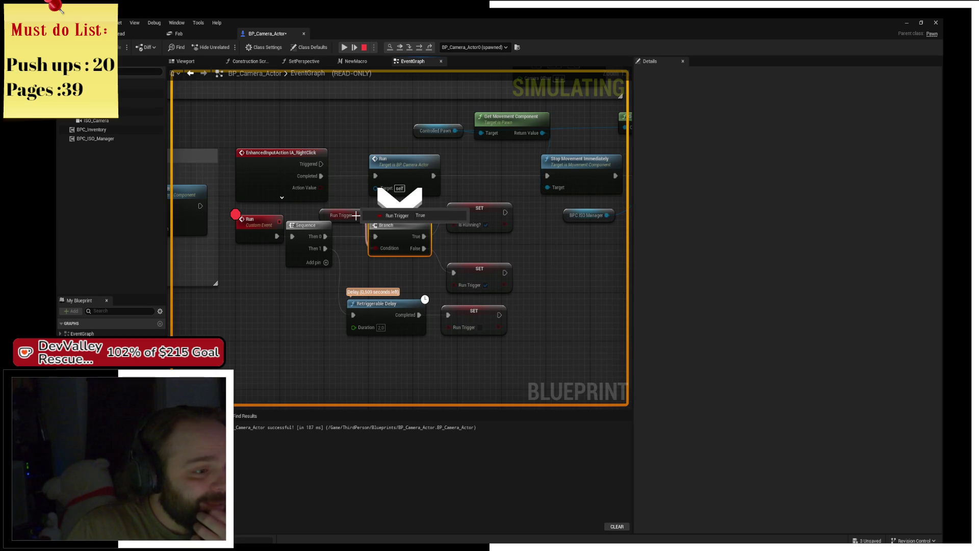
left_click(418, 48)
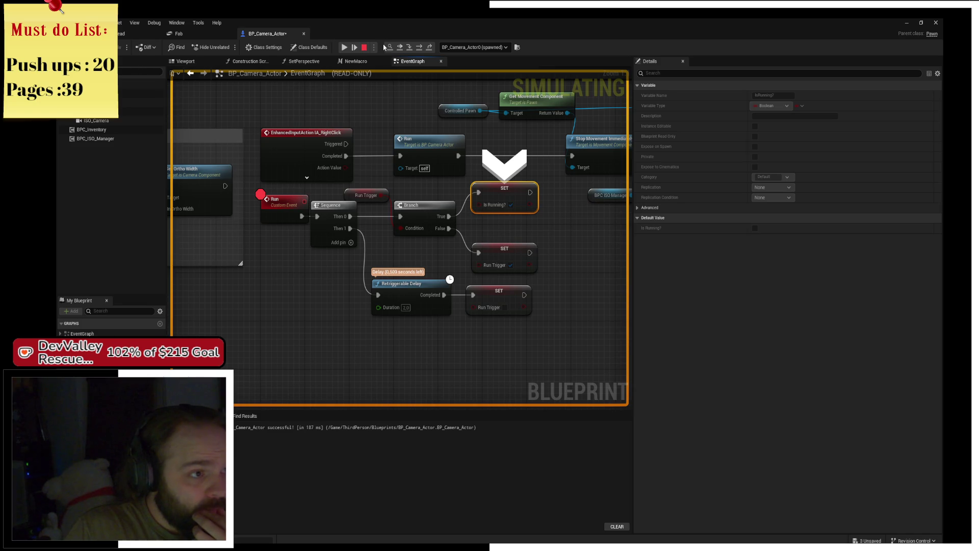
left_click(364, 48)
left_click_drag(410, 338, 479, 286)
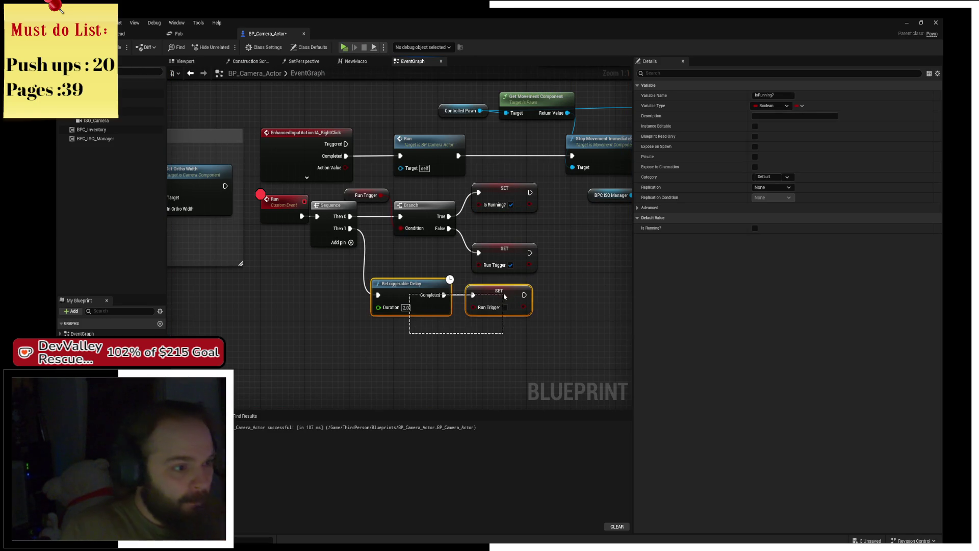
- Delete the extra SET Run Trigger after Retriggerable Delay and realign the remaining one
left_click(498, 299)
key("Delete")
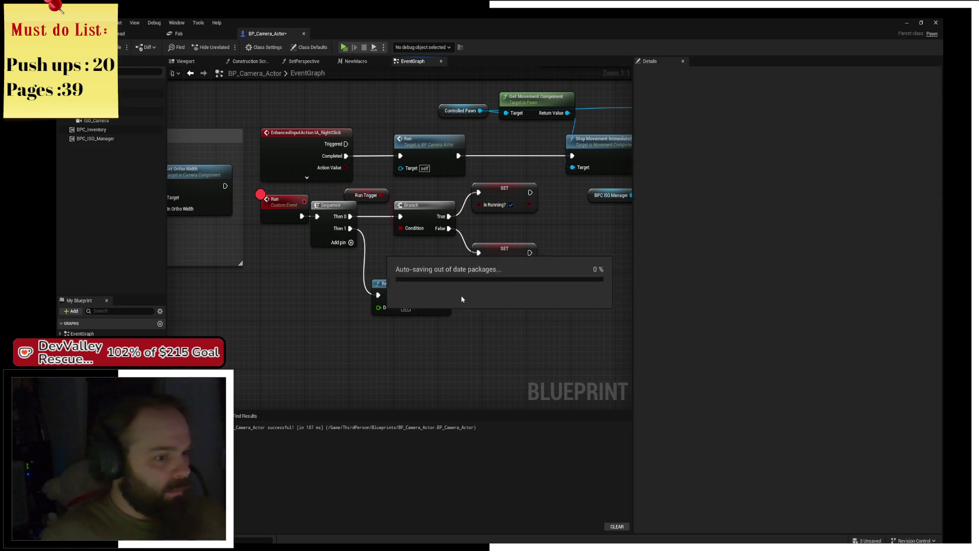
left_click(498, 258)
left_click_drag(494, 292, 443, 298)
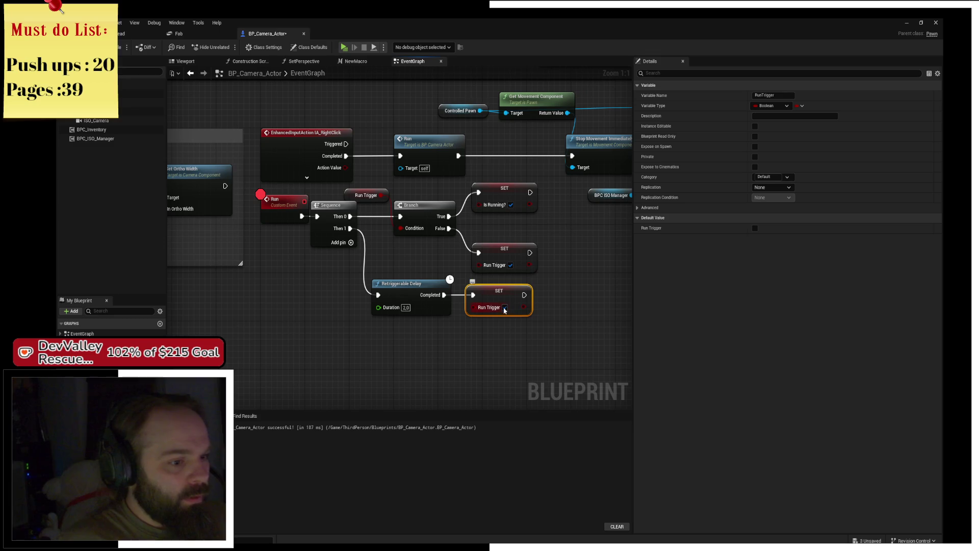
left_click(557, 275)
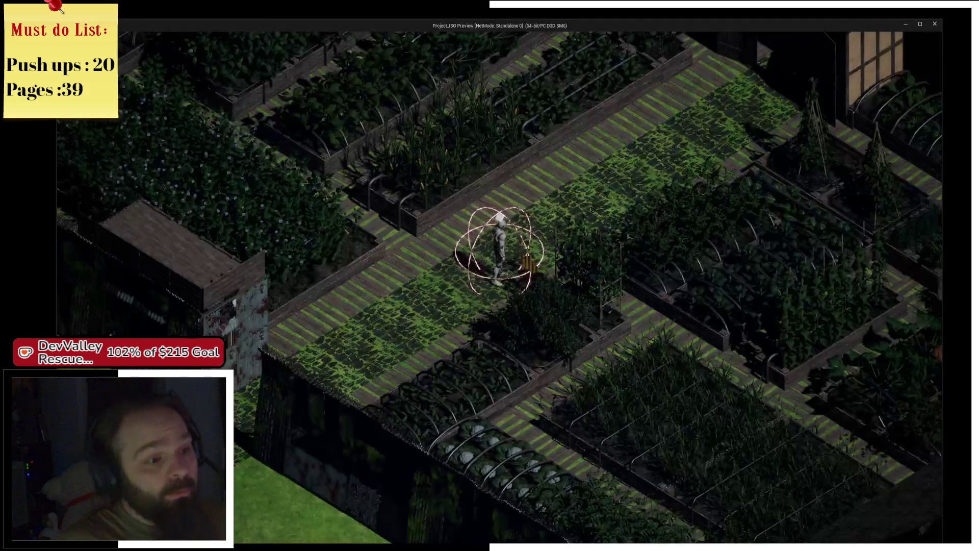
- Re-trigger Run in the game, resume past the breakpoint, and shift Event Tick left
right_click(401, 200)
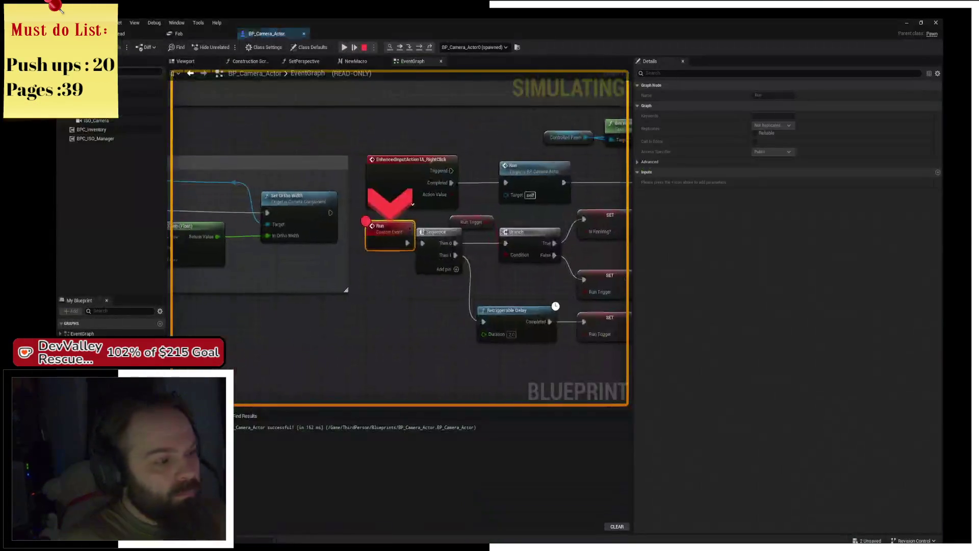
left_click(345, 48)
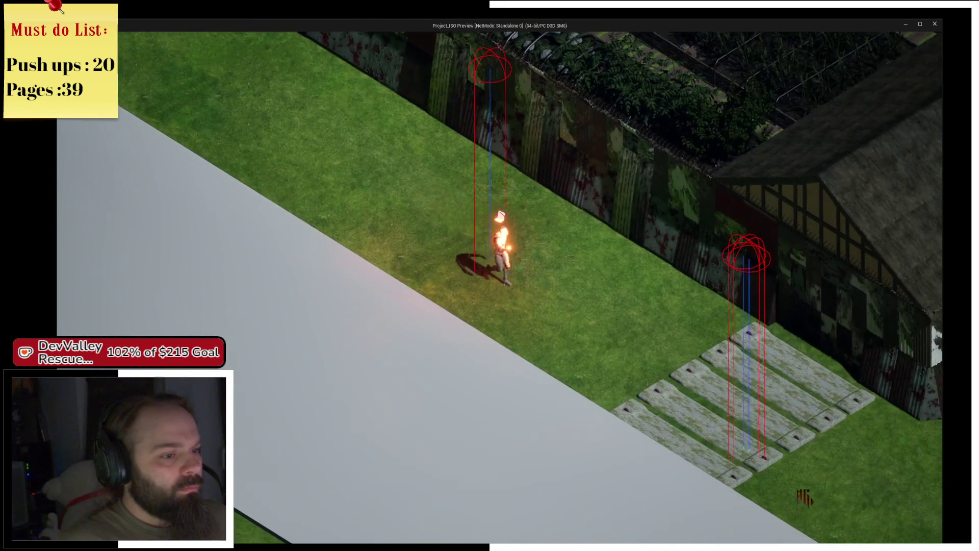
key("alt+Tab")
mouse_move(494, 345)
left_mouse_down()
mouse_move(367, 228)
mouse_move(428, 305)
mouse_move(285, 214)
mouse_move(214, 286)
mouse_move(357, 301)
mouse_move(572, 288)
left_mouse_up()
left_click_drag(507, 224, 342, 218)
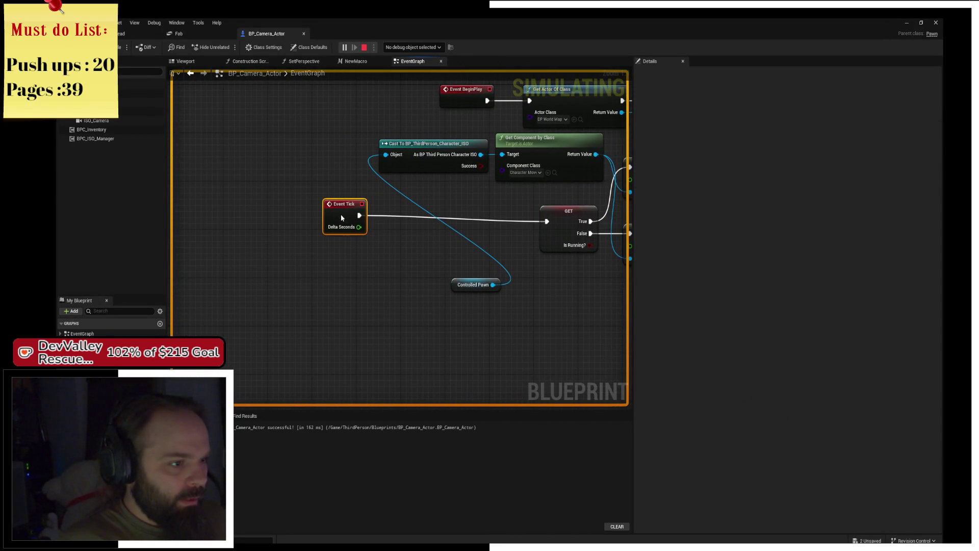
- Insert a Print String node between Event Tick and the Is Running check, then save
right_click(379, 305)
type("print string")
key("Return")
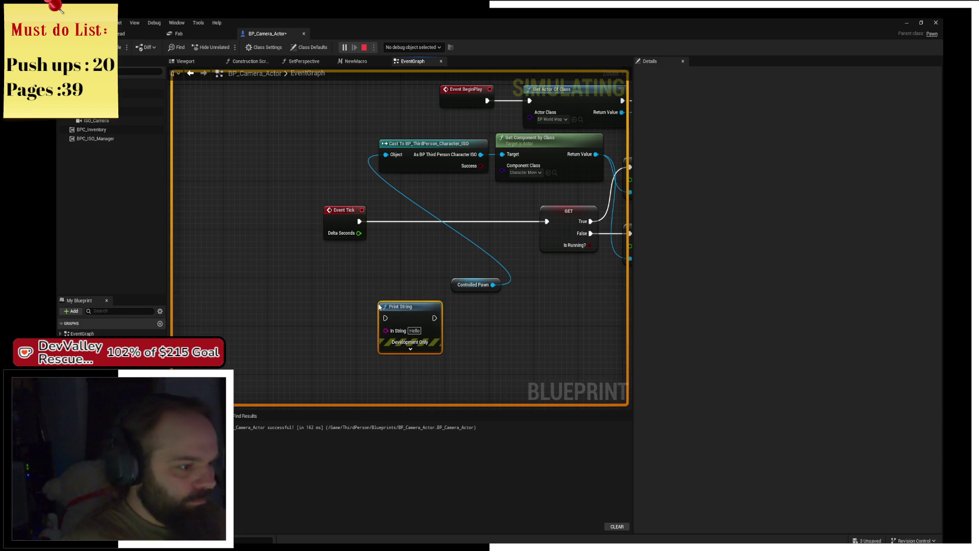
left_click_drag(393, 313, 425, 222)
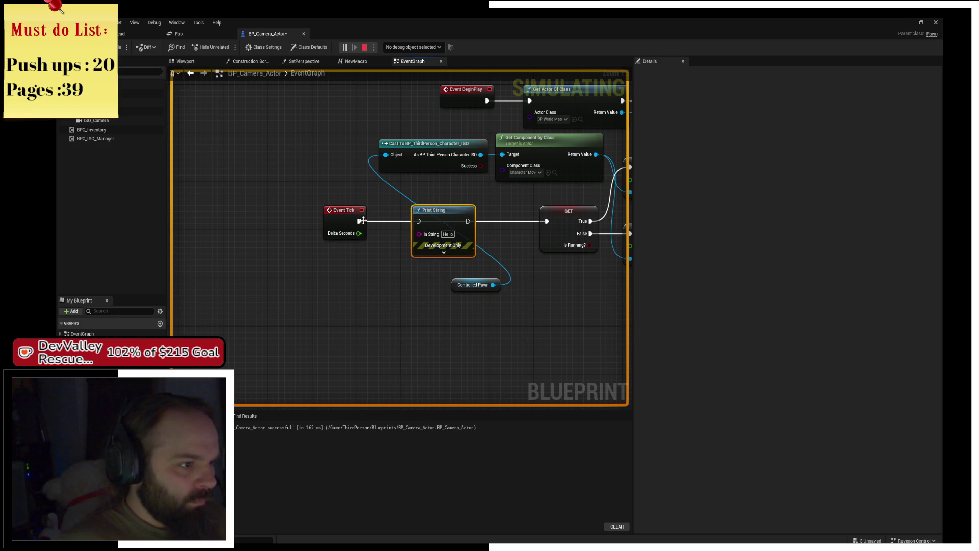
left_click_drag(359, 221, 546, 223)
key("Escape")
left_click_drag(633, 246, 434, 250)
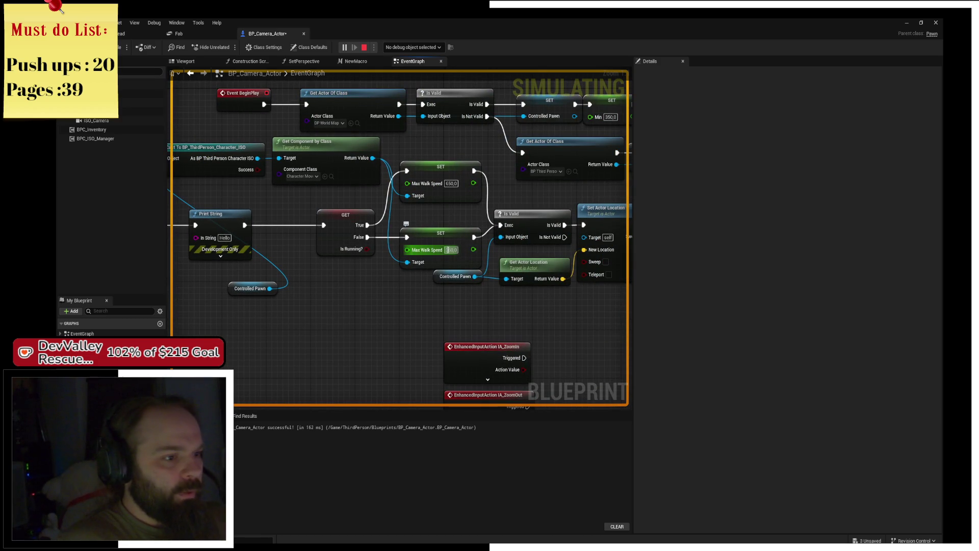
type("0")
key("Return")
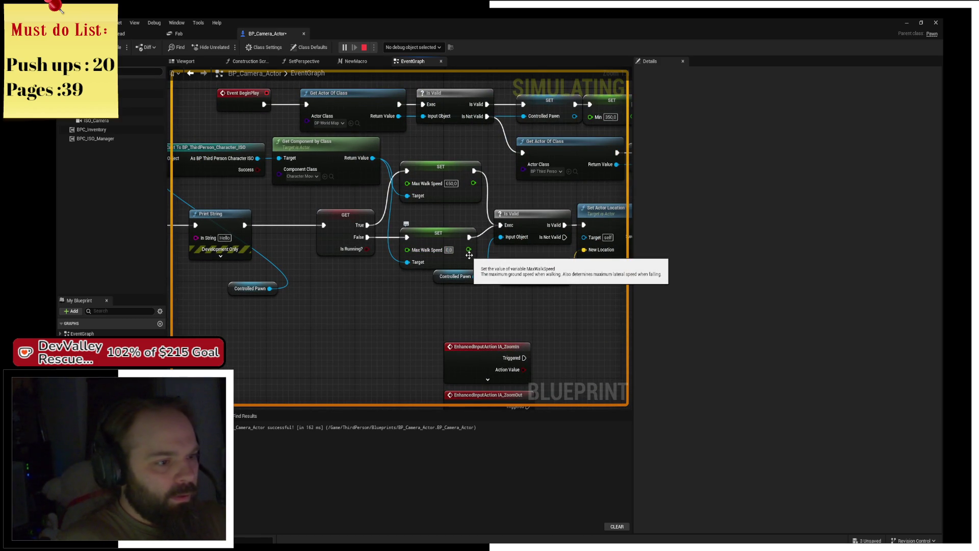
key("ctrl+s")
- Feed an Is Running getter into Print String's In String and make its text colour dark red
mouse_move(242, 305)
left_mouse_down()
mouse_move(426, 256)
mouse_move(331, 272)
mouse_move(183, 119)
left_mouse_up()
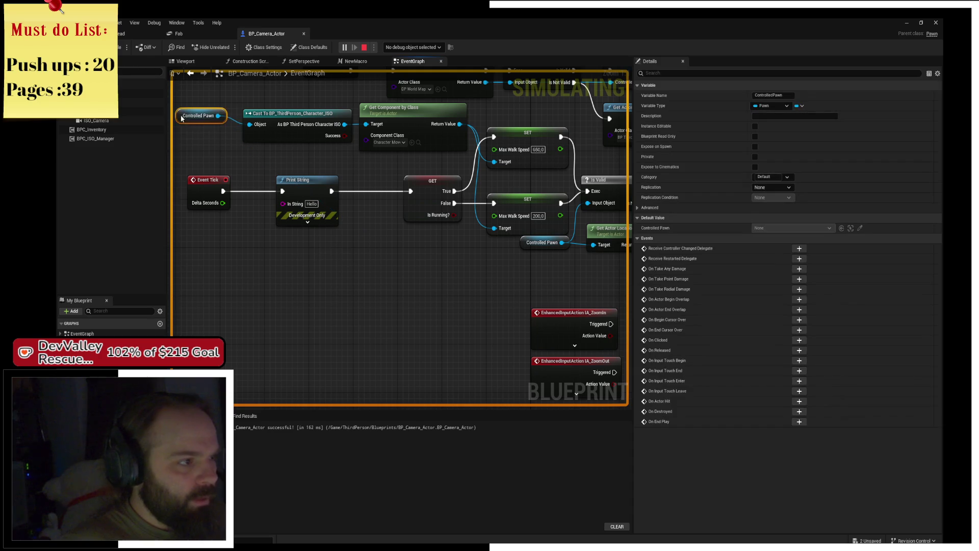
mouse_move(326, 154)
left_mouse_down()
mouse_move(516, 134)
mouse_move(442, 140)
left_mouse_up()
mouse_move(87, 388)
left_mouse_down()
mouse_move(302, 246)
mouse_move(343, 235)
left_mouse_up()
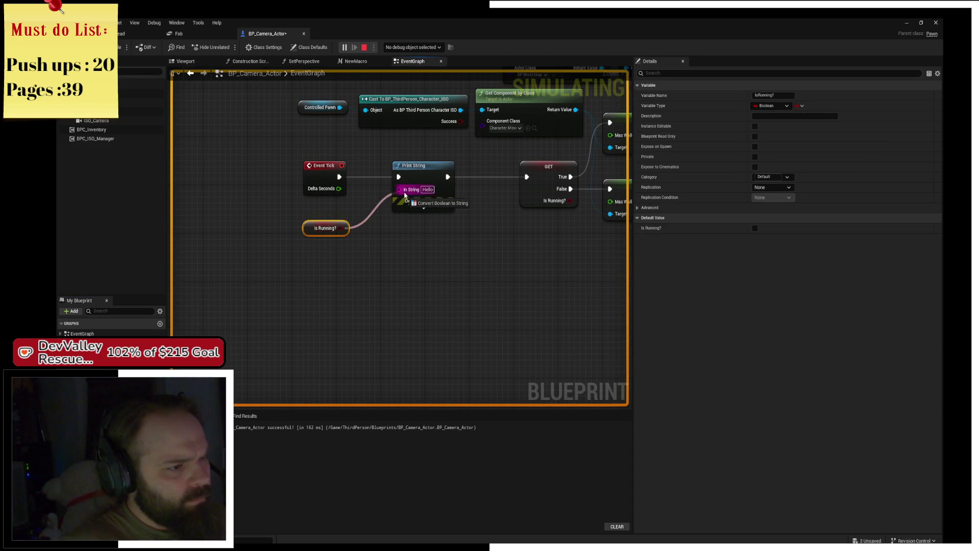
left_click_drag(406, 195, 405, 194)
left_click(421, 207)
left_click(431, 226)
mouse_move(448, 286)
left_mouse_down()
mouse_move(502, 270)
mouse_move(537, 306)
left_mouse_up()
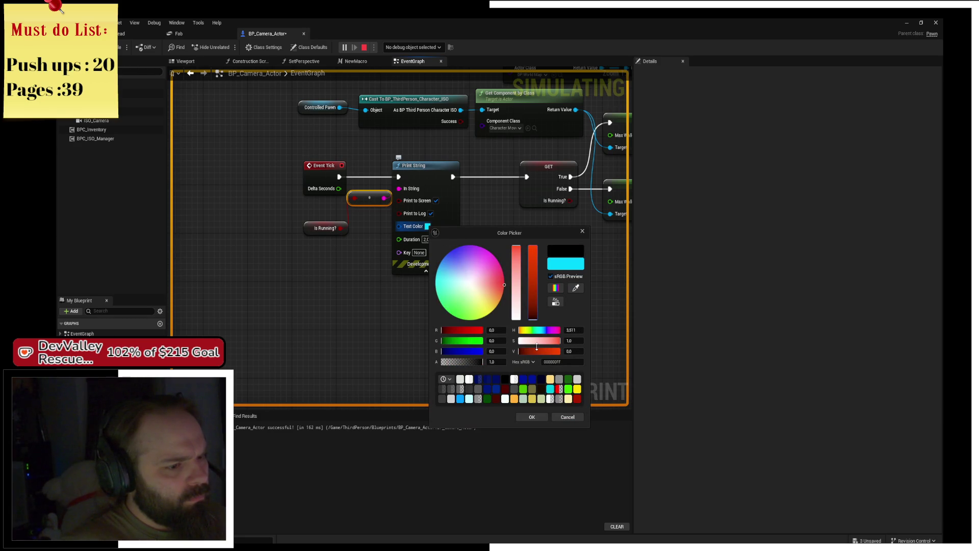
left_click(453, 331)
left_click(531, 417)
left_click_drag(580, 308, 377, 263)
left_click(365, 48)
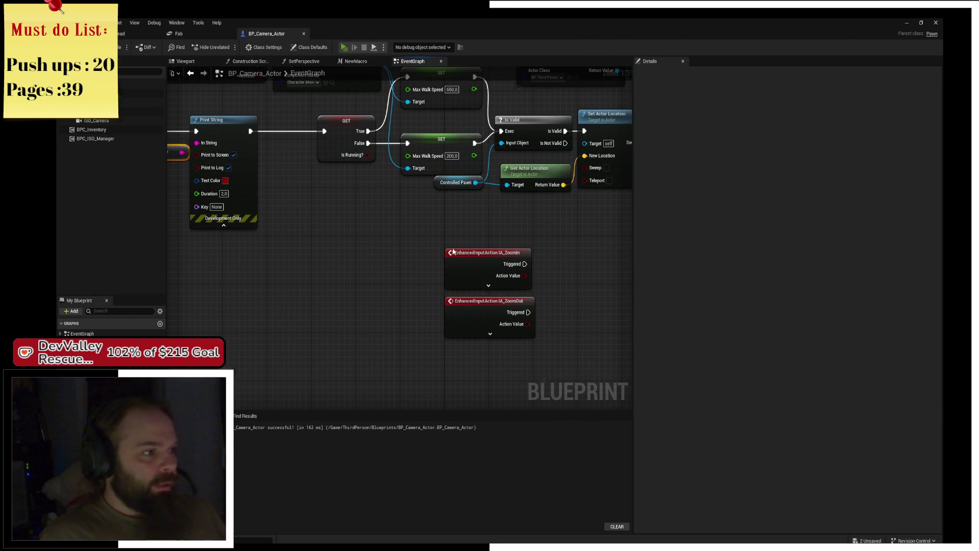
key("alt+p")
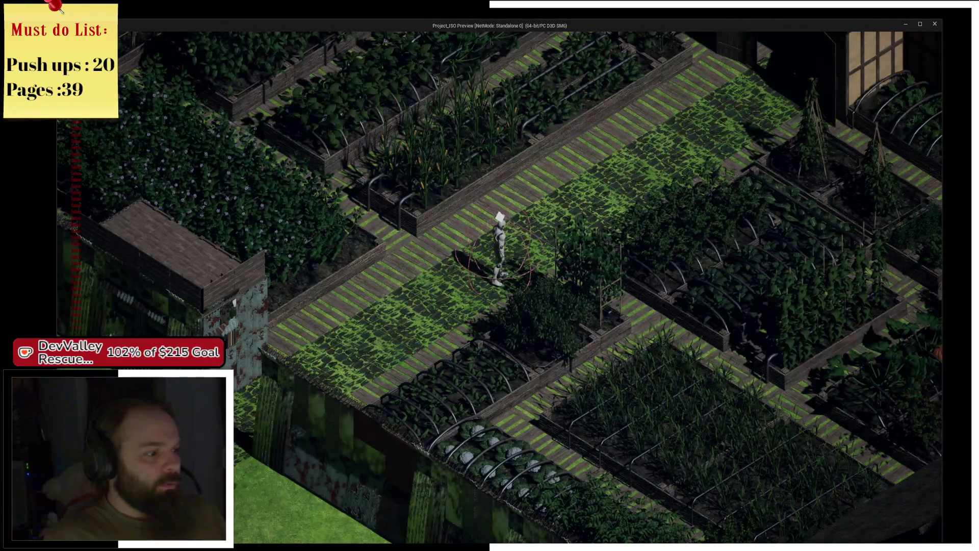
key("s")
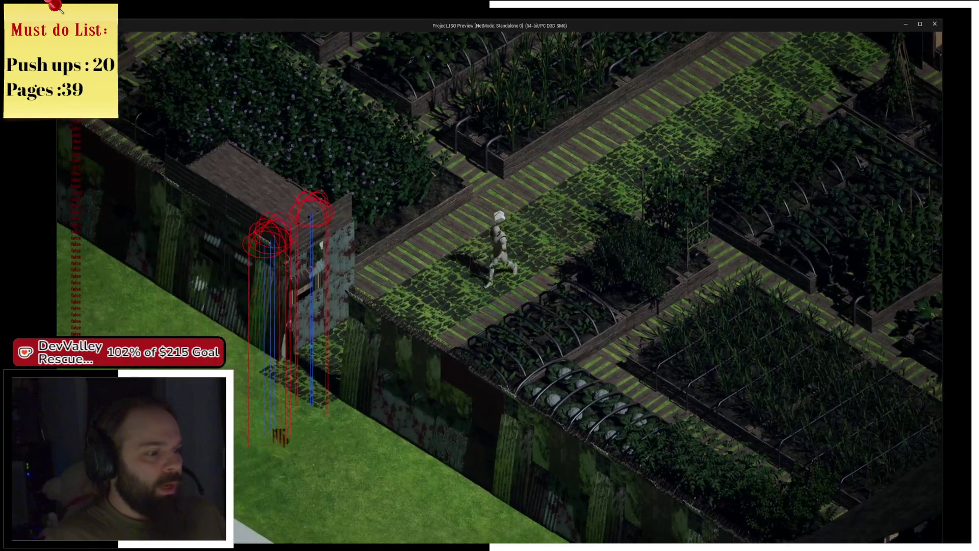
key("alt+Tab")
scroll(524, 265, "up", 3)
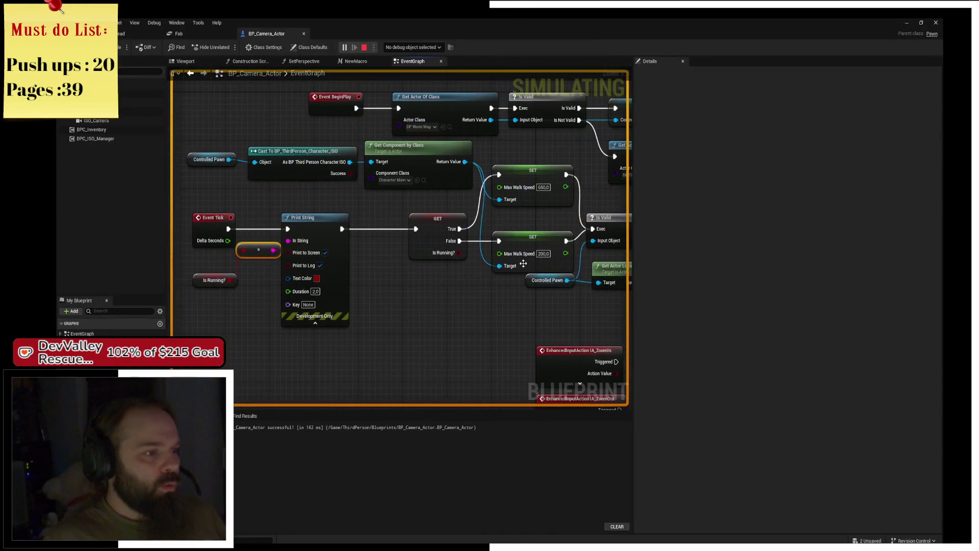
mouse_move(524, 266)
left_mouse_down()
mouse_move(402, 250)
mouse_move(406, 323)
mouse_move(470, 361)
mouse_move(231, 224)
mouse_move(459, 231)
left_mouse_up()
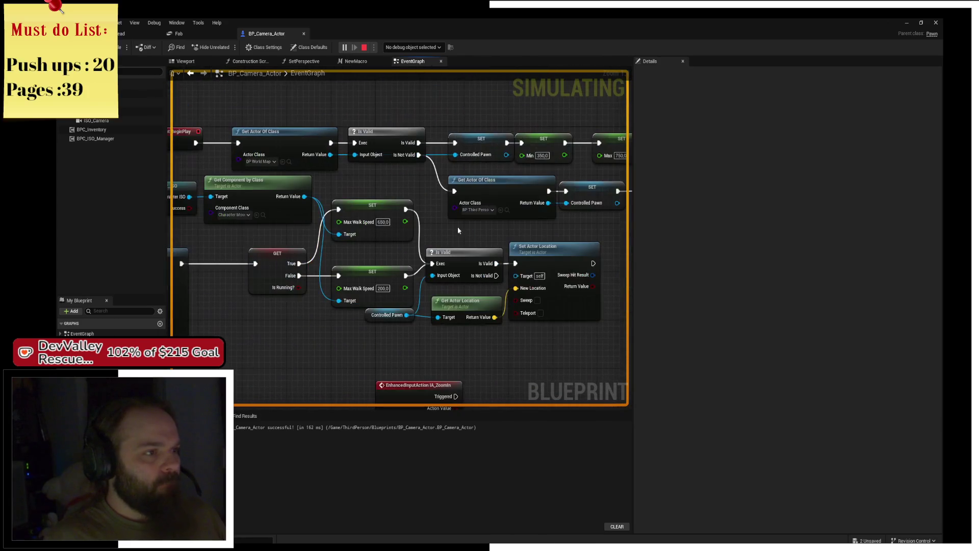
left_click(364, 46)
key("alt+Tab")
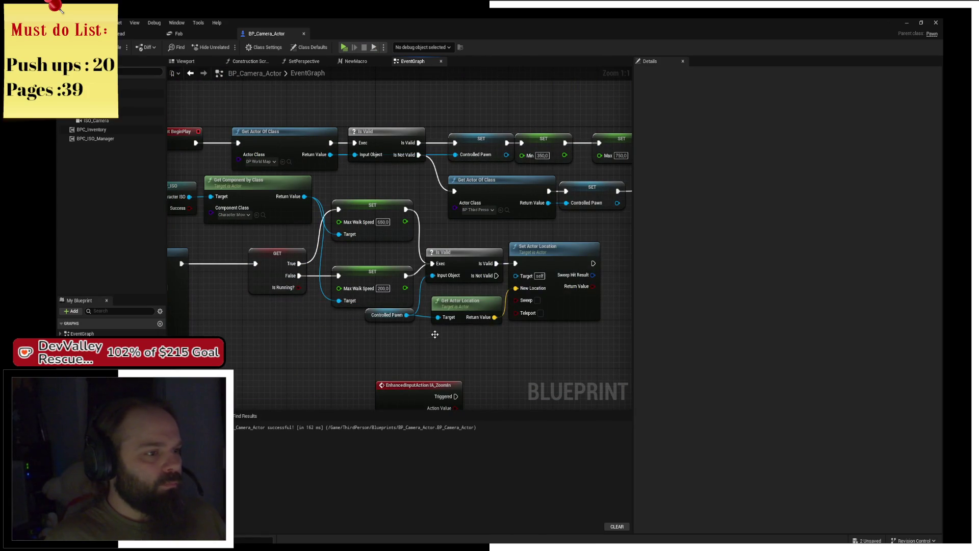
left_click(445, 318)
mouse_move(474, 337)
left_mouse_down()
mouse_move(337, 184)
mouse_move(590, 267)
left_mouse_up()
- Nudge ISO Interact right, add a reroute on the Is Not Valid wire, and lower SET Is Running
scroll(457, 247, "down", 2)
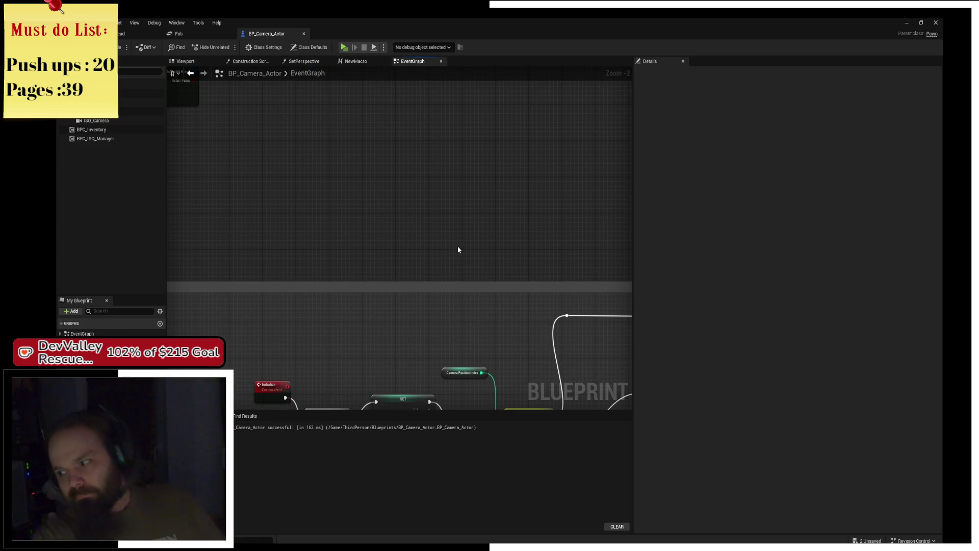
scroll(369, 219, "down", 1)
scroll(321, 224, "down", 1)
mouse_move(320, 224)
left_mouse_down()
mouse_move(357, 214)
mouse_move(374, 246)
left_mouse_up()
scroll(374, 247, "up", 3)
scroll(374, 247, "up", 2)
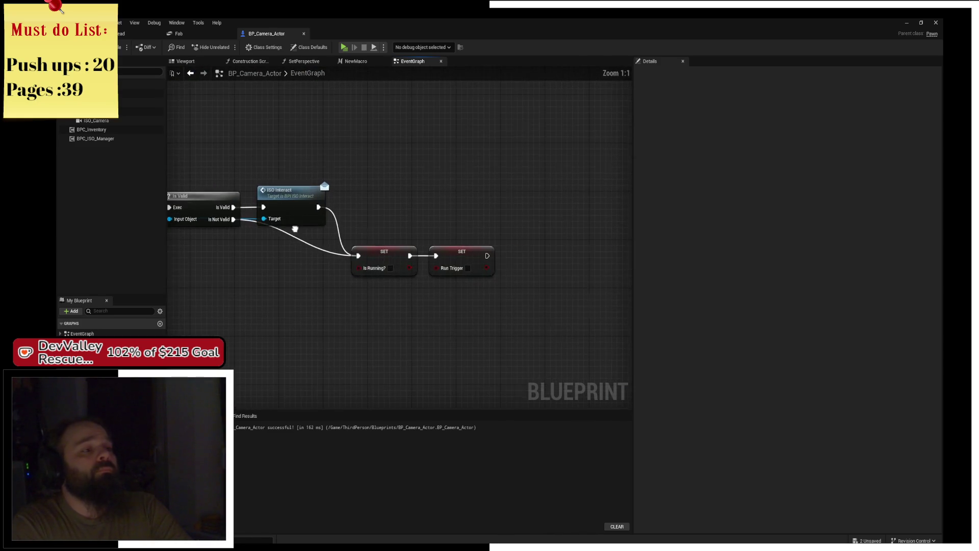
left_click_drag(343, 203, 365, 203)
mouse_move(382, 241)
left_mouse_down()
mouse_move(388, 238)
mouse_move(379, 259)
mouse_move(510, 271)
mouse_move(487, 307)
left_mouse_up()
double_click(388, 232)
left_click_drag(478, 233, 478, 257)
left_click_drag(467, 298, 467, 299)
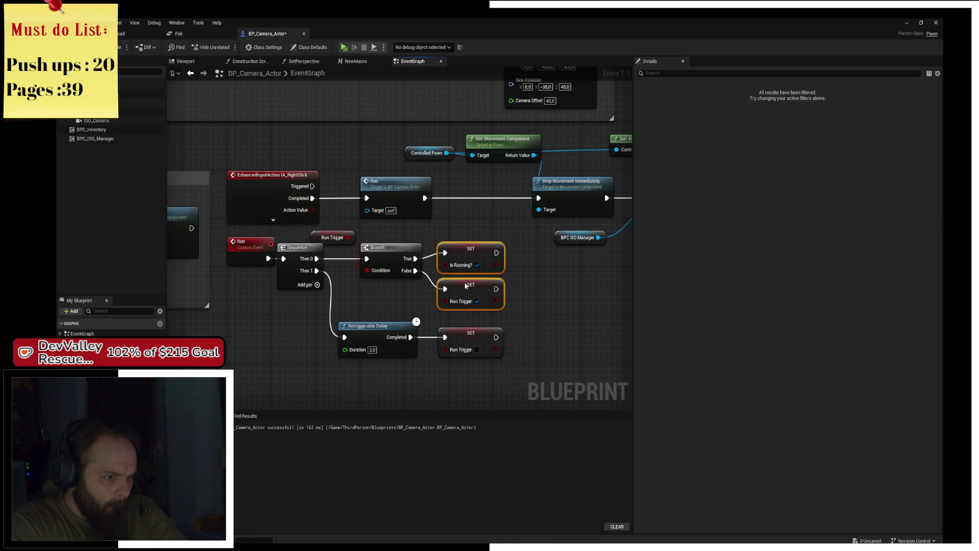
left_click(310, 232)
left_click_drag(309, 232, 390, 238)
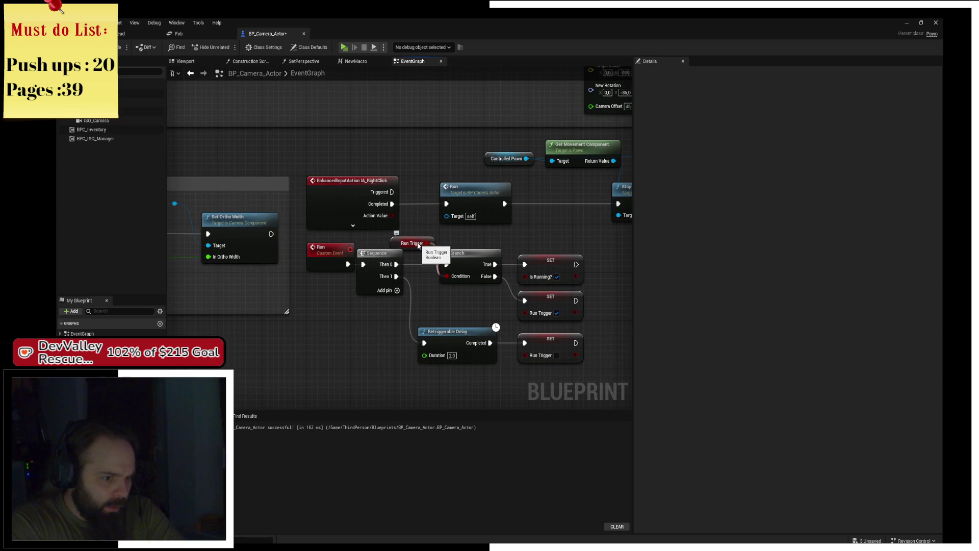
- Paste duplicate Run Trigger getter and setter nodes, then delete both copies
left_click(418, 246)
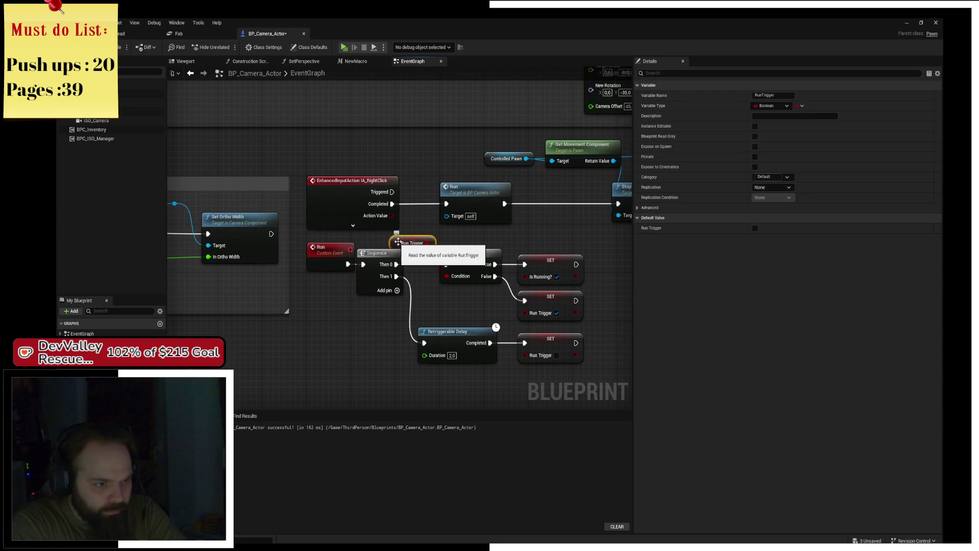
left_click_drag(556, 299, 524, 282)
scroll(524, 282, "up", 2)
left_click(451, 267)
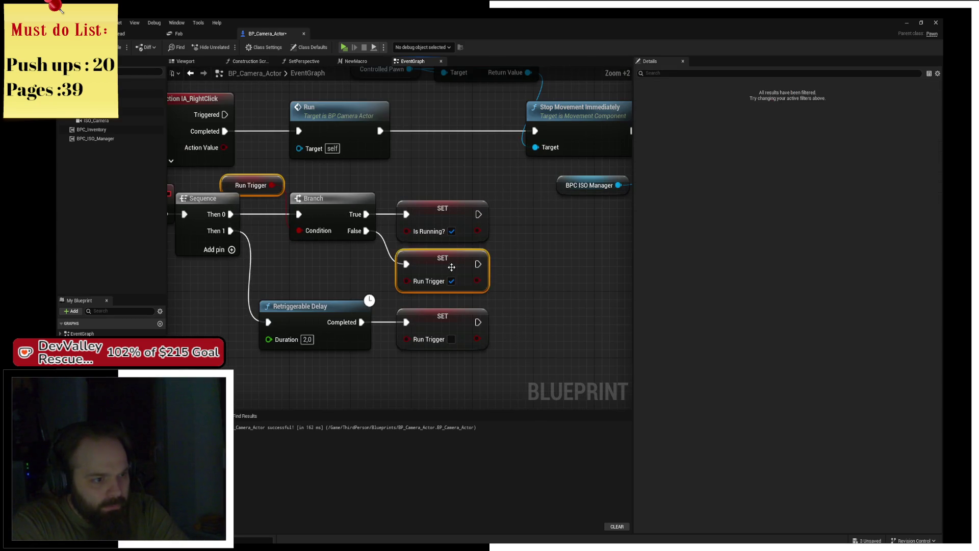
key("ctrl+v")
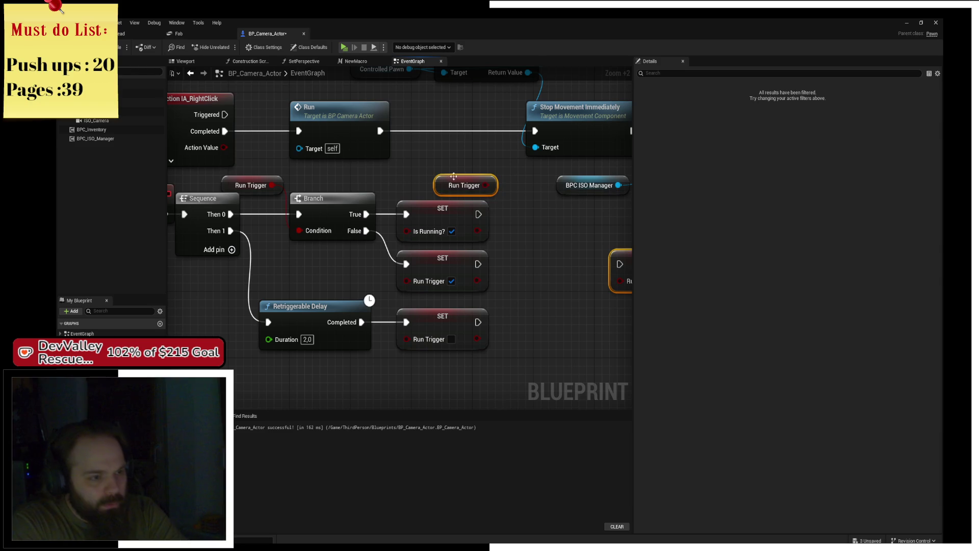
left_click(460, 179)
key("Delete")
left_click_drag(625, 268, 503, 217)
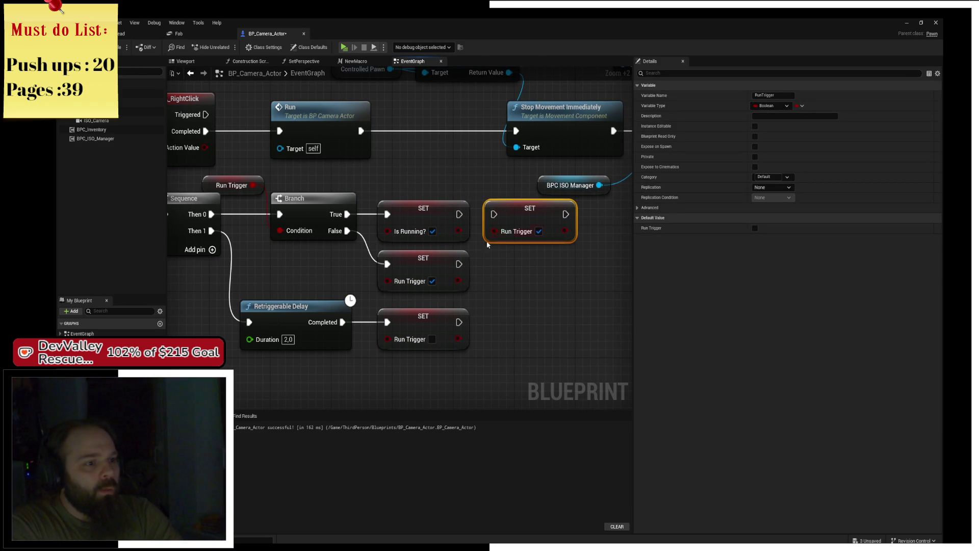
key("Delete")
- Select the SET Is Running? node after the Branch's True output
key("Home")
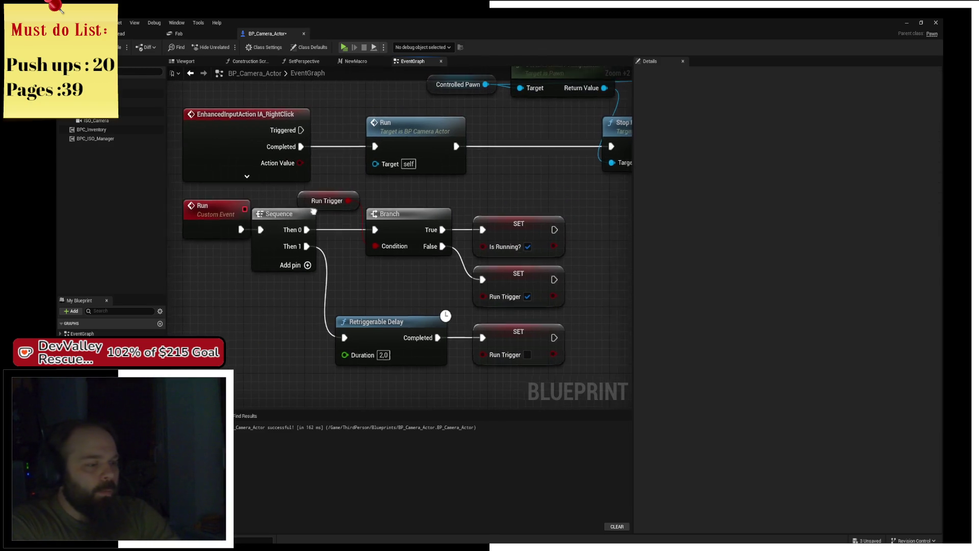
left_click(497, 283)
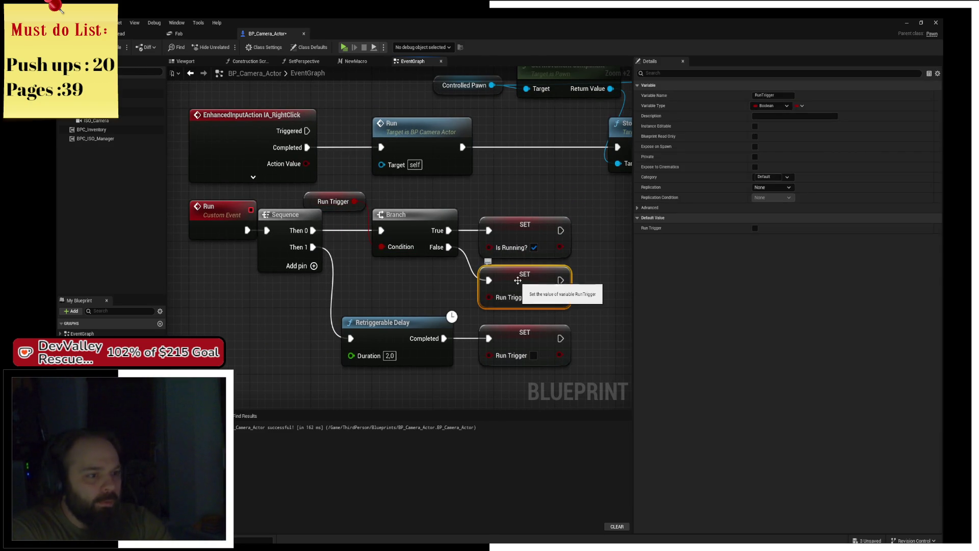
left_click(542, 229)
scroll(541, 230, "down", 1)
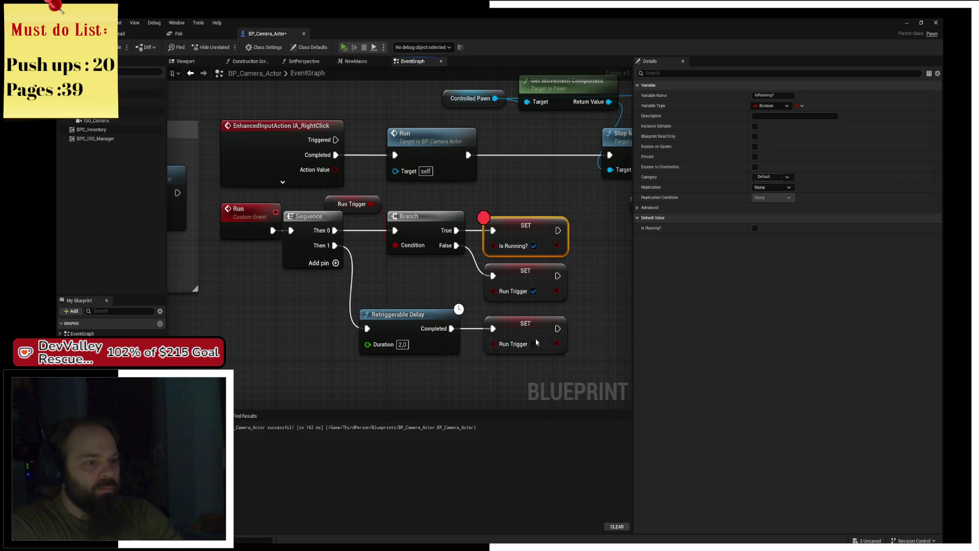
- Play-test, trigger Run, step three nodes through the Run event, then stop
key("alt+p")
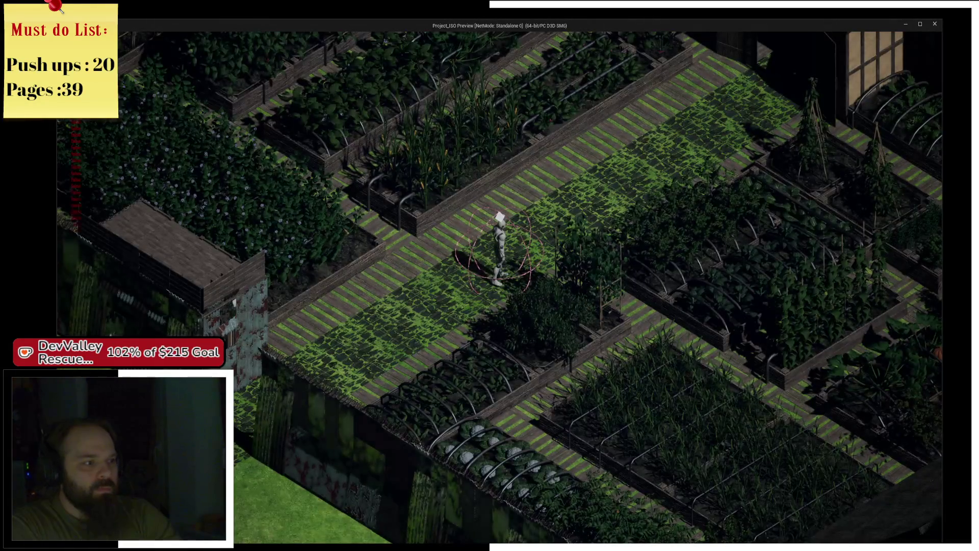
right_click(361, 215)
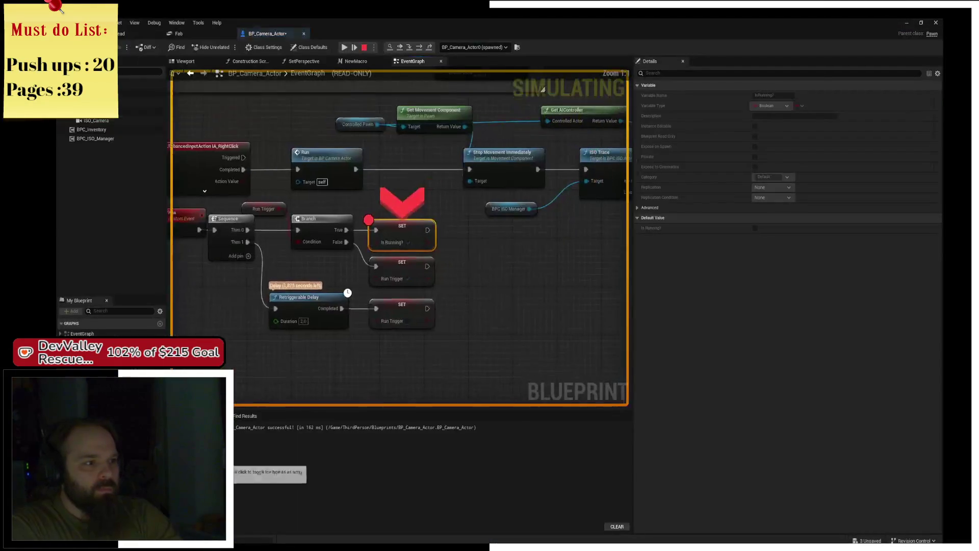
left_click(419, 47)
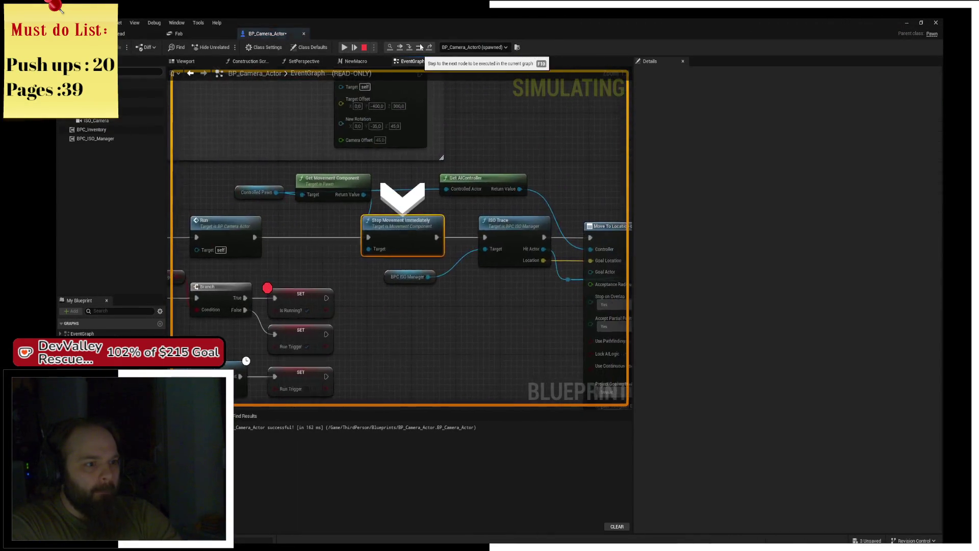
left_click(419, 47)
left_click(420, 47)
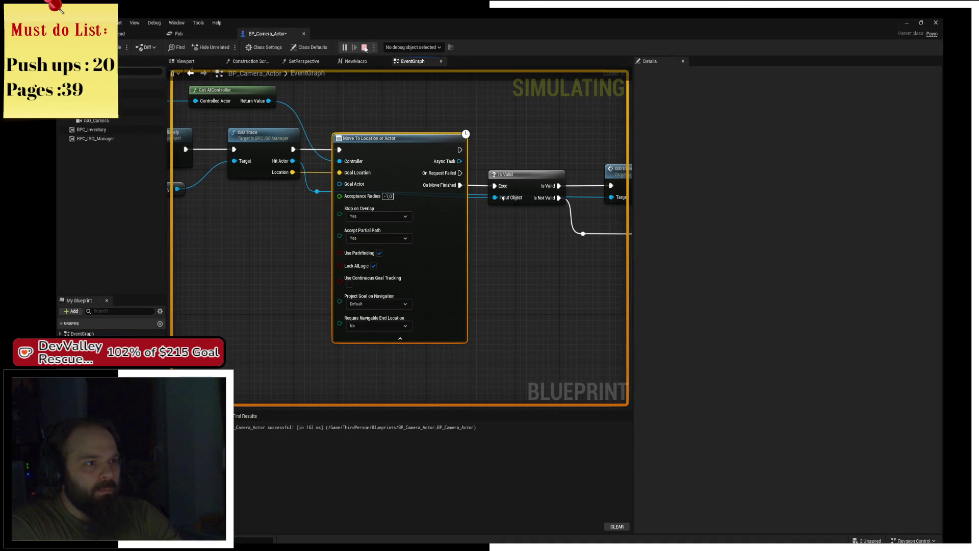
key("Escape")
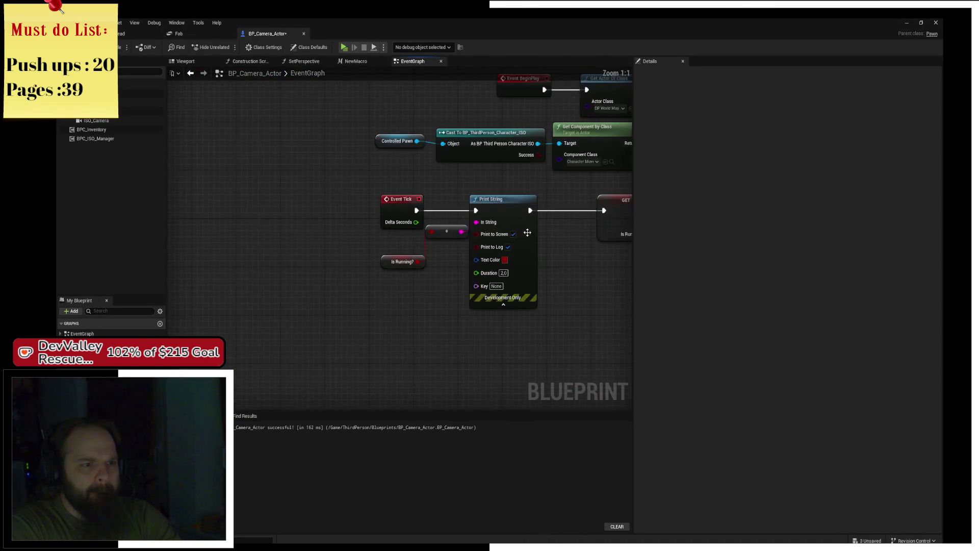
- Put a breakpoint on the GET Is Running? check node
left_click(469, 268)
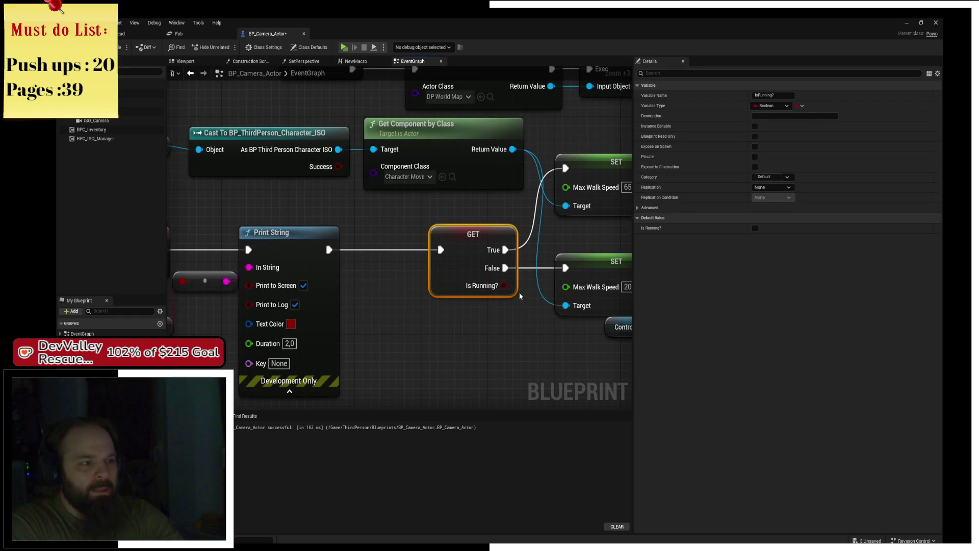
key("F9")
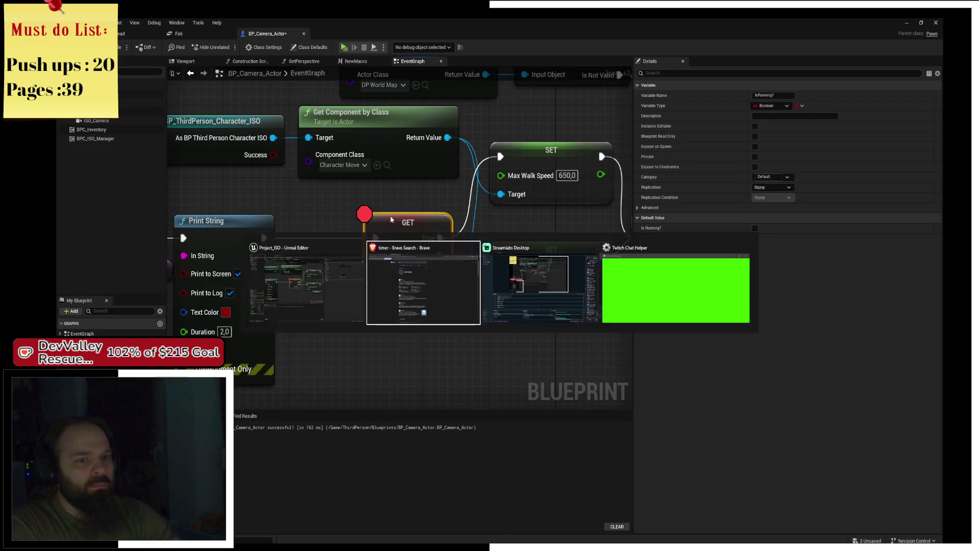
key("alt+Tab")
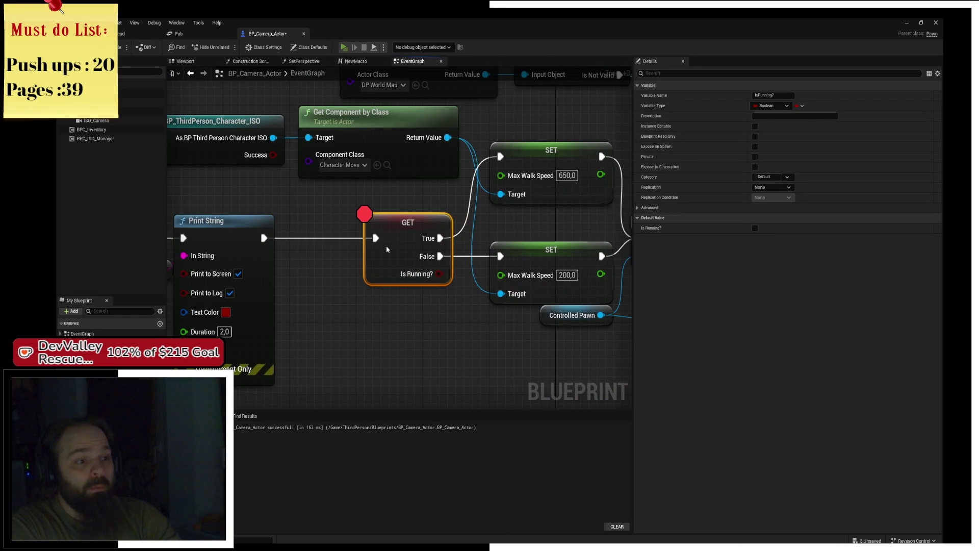
- Play again, breakpoint the 650 Max Walk Speed setter, resume, and trigger Run
key("alt+p")
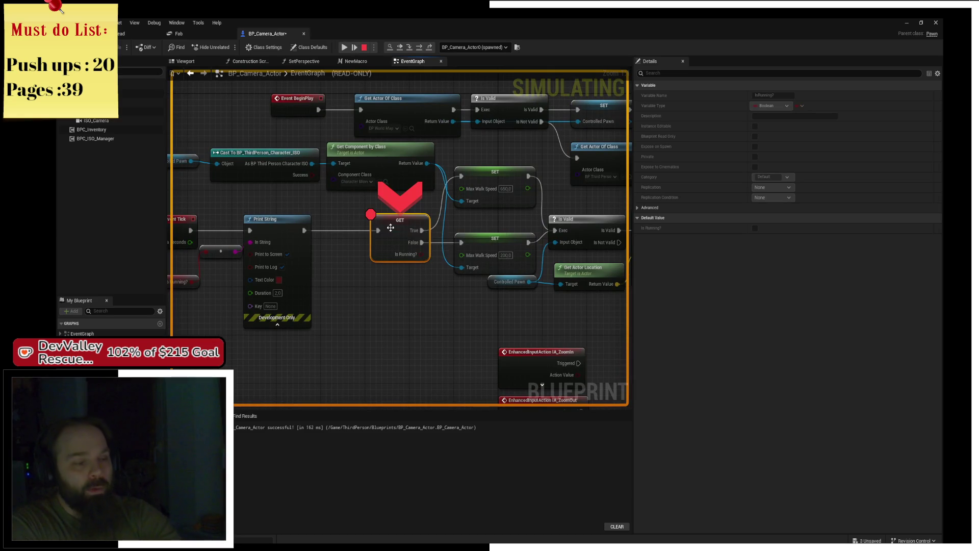
left_click(507, 173)
key("F9")
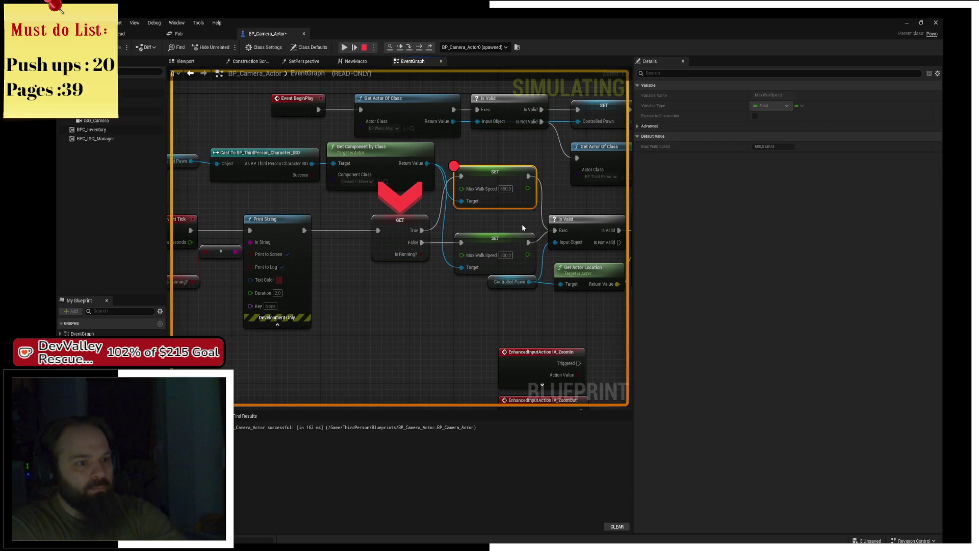
key("alt+Tab")
key("alt+Tab")
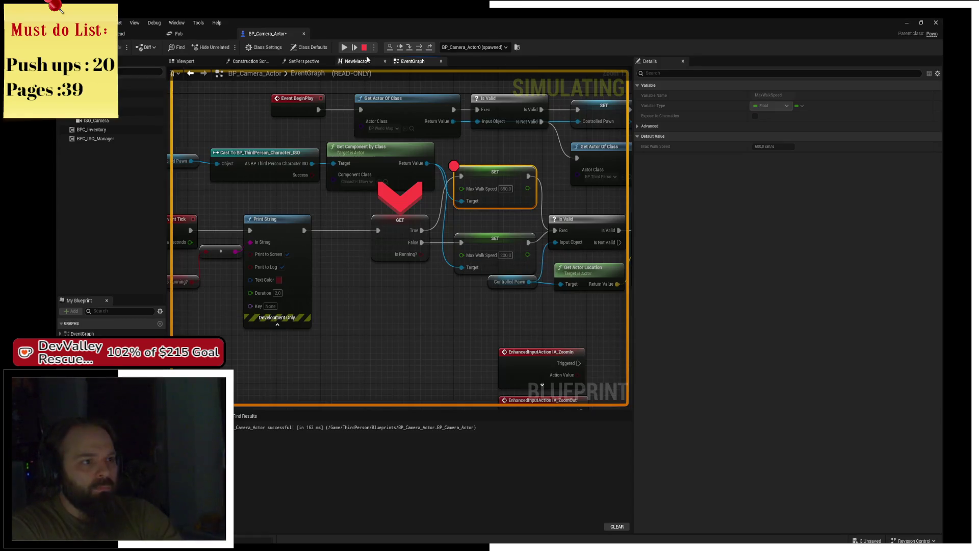
key("F8")
right_click(448, 274)
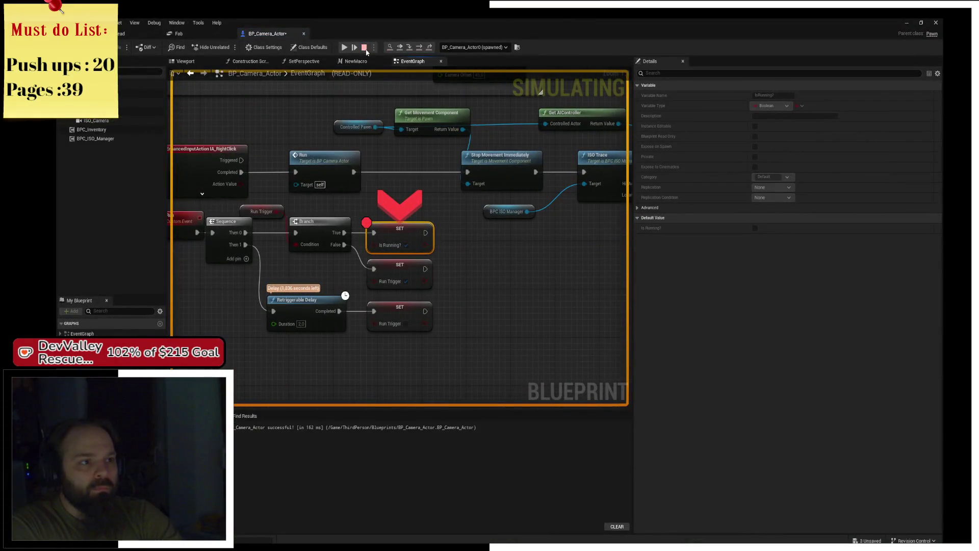
- Resume past the Is Running? breakpoint, re-trigger Run to hit SET Is Running?, and resume again
left_click(344, 47)
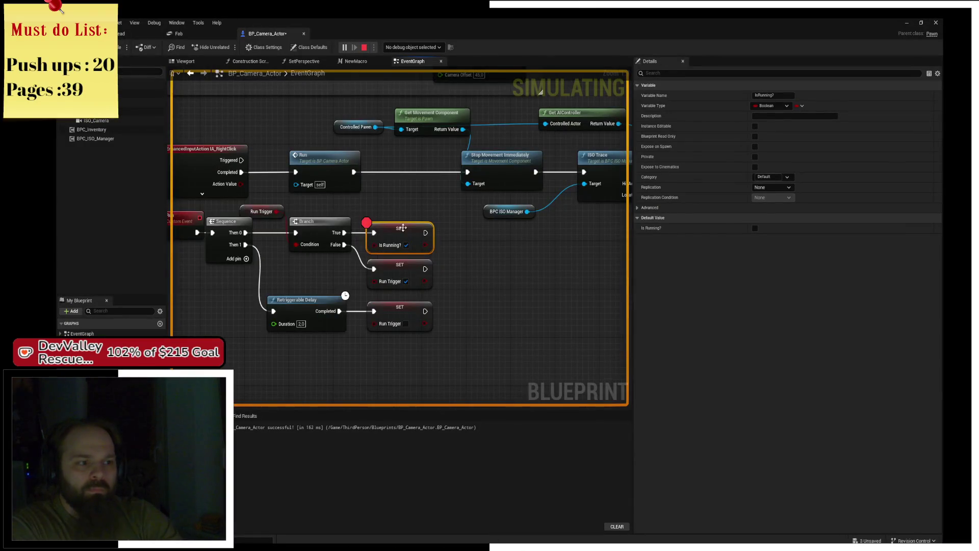
mouse_move(403, 227)
left_mouse_down()
mouse_move(431, 224)
mouse_move(357, 244)
mouse_move(446, 273)
left_mouse_up()
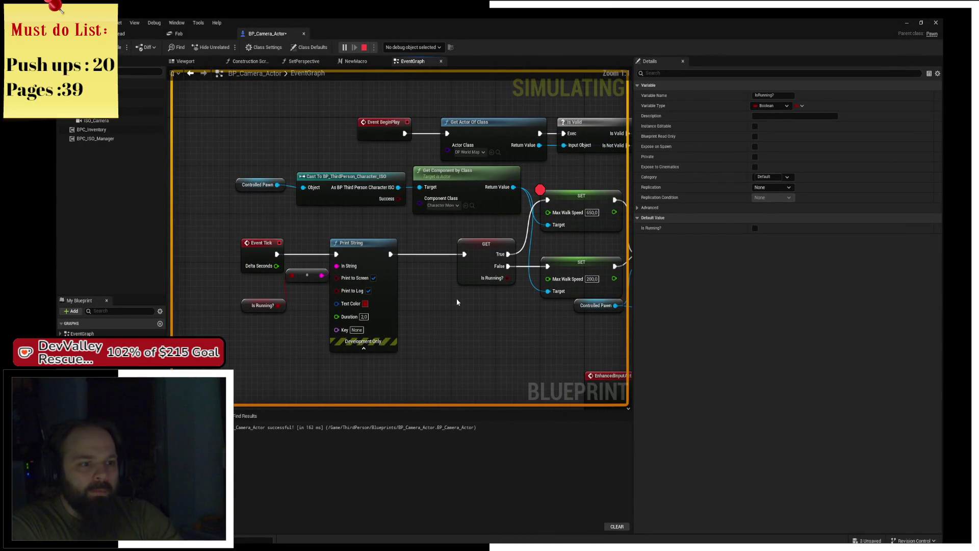
scroll(457, 302, "up", 4)
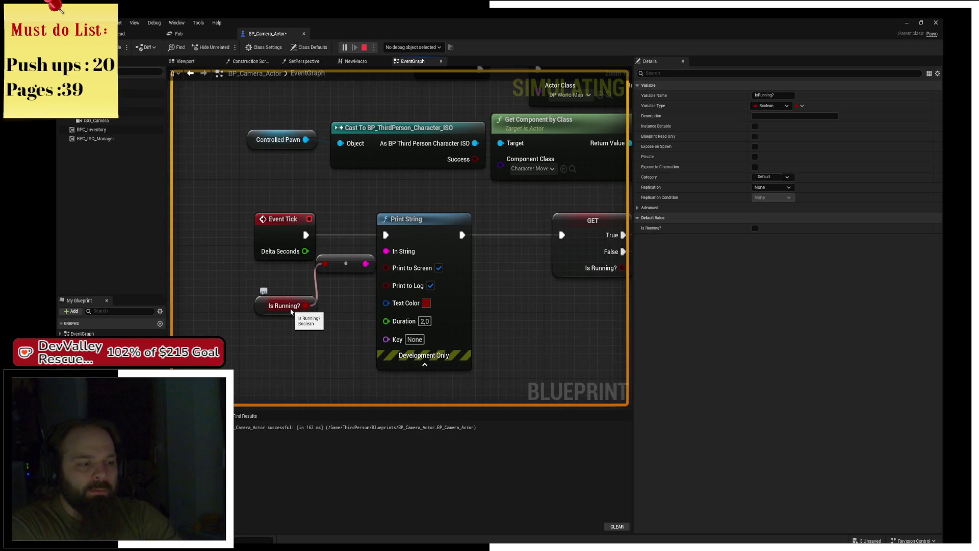
left_click_drag(301, 304, 360, 213)
scroll(360, 212, "down", 3)
left_click(308, 73)
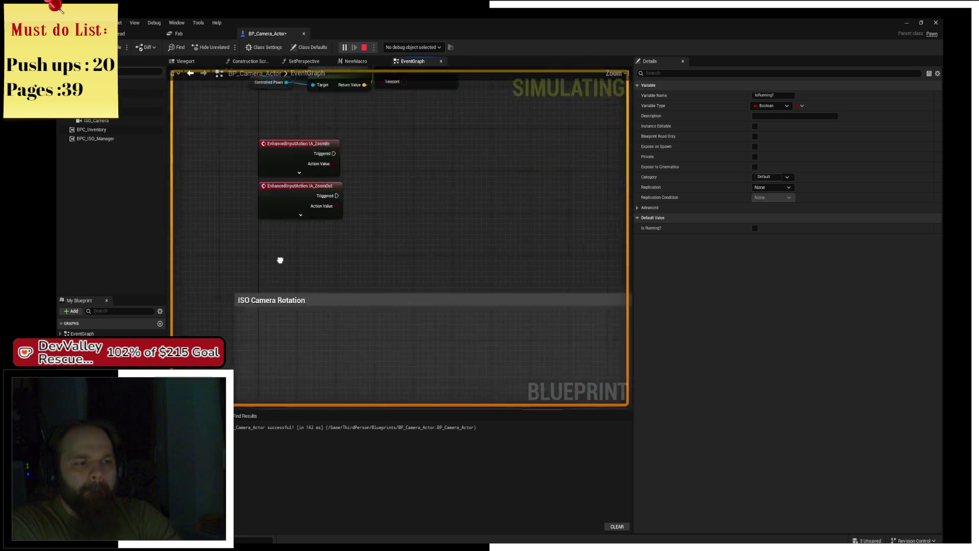
key("Home")
scroll(313, 152, "up", 3)
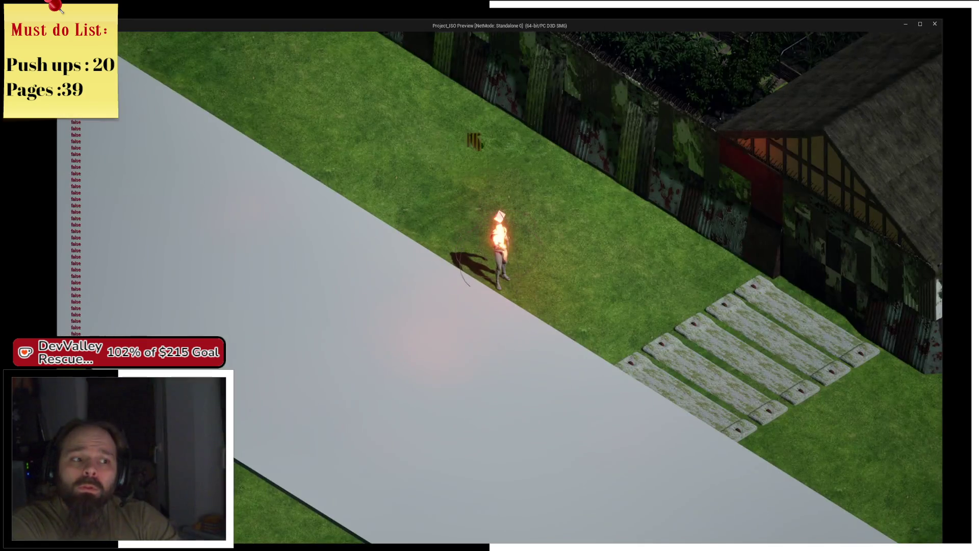
right_click(326, 118)
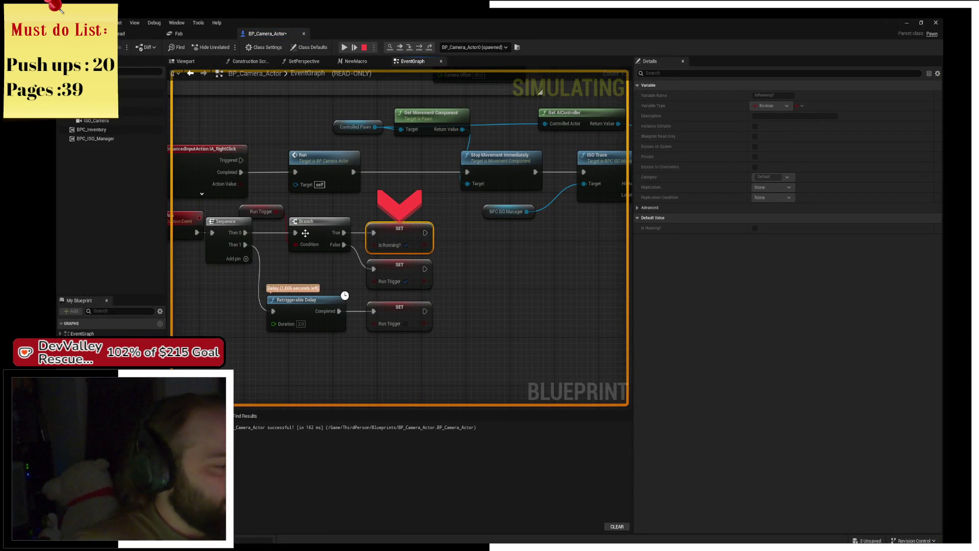
left_click(344, 47)
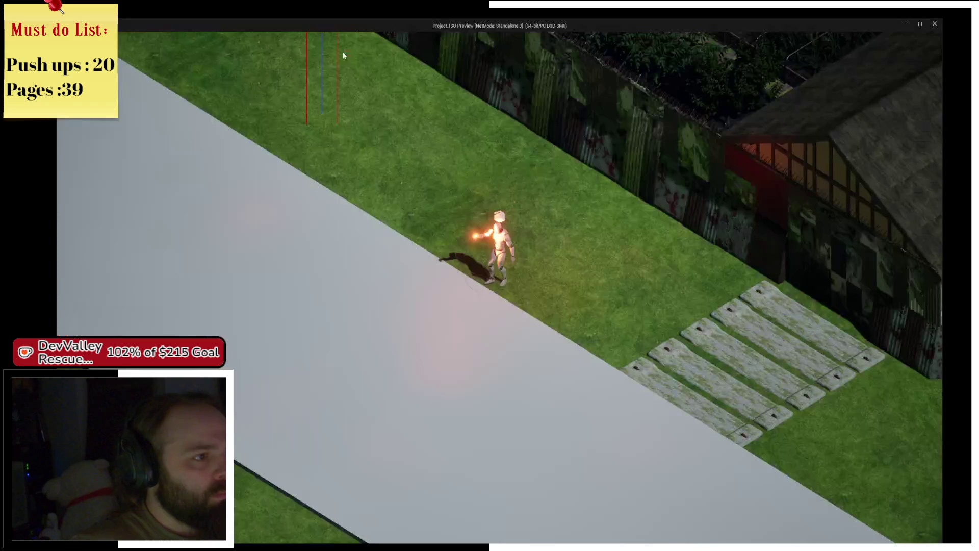
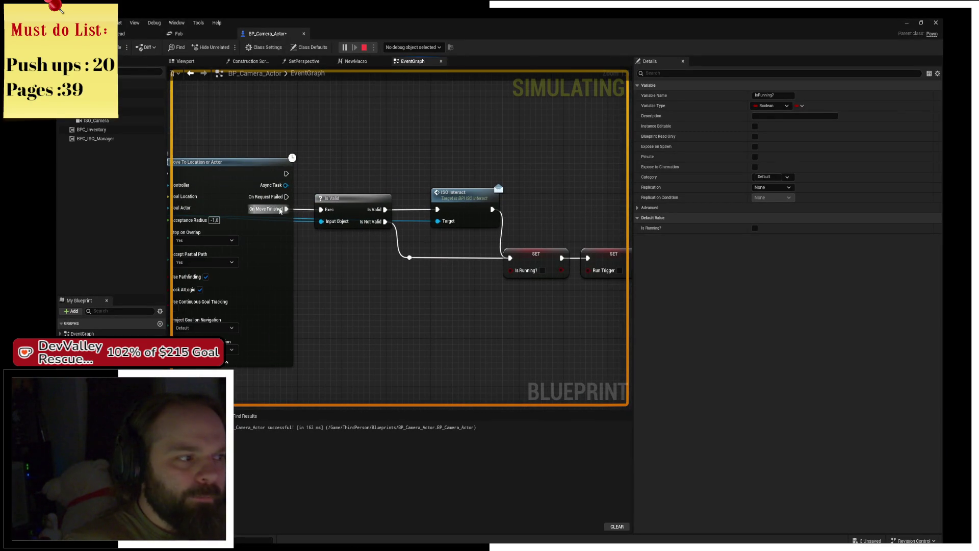
- Select SET Is Running? and step execution past the breakpoint with F10
left_click(568, 267)
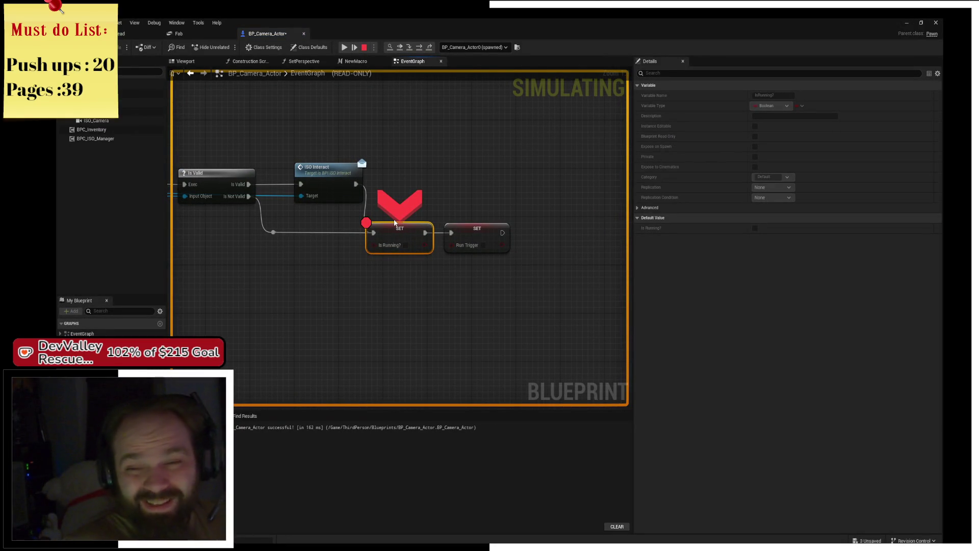
mouse_move(394, 223)
left_mouse_down()
mouse_move(588, 195)
mouse_move(634, 227)
mouse_move(474, 217)
mouse_move(518, 201)
left_mouse_up()
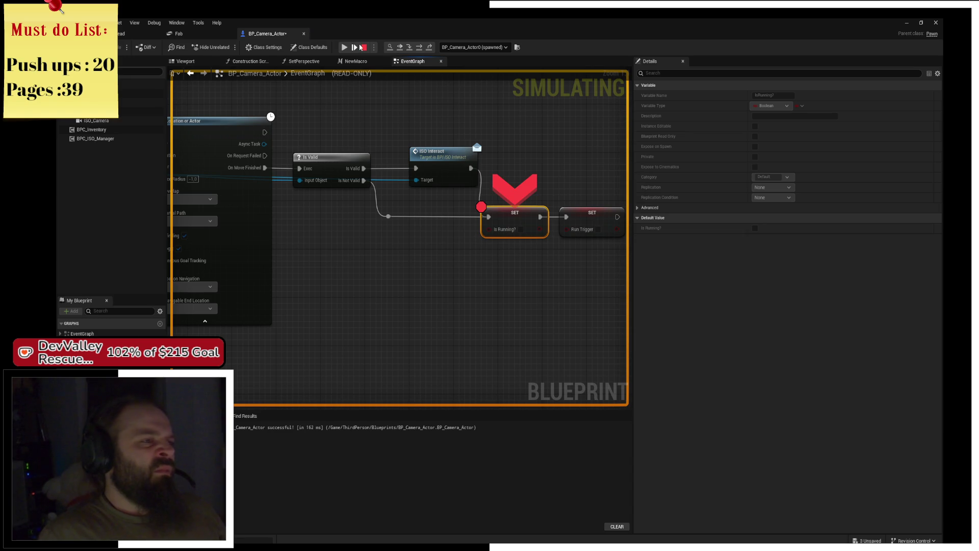
key("F10")
key("Escape")
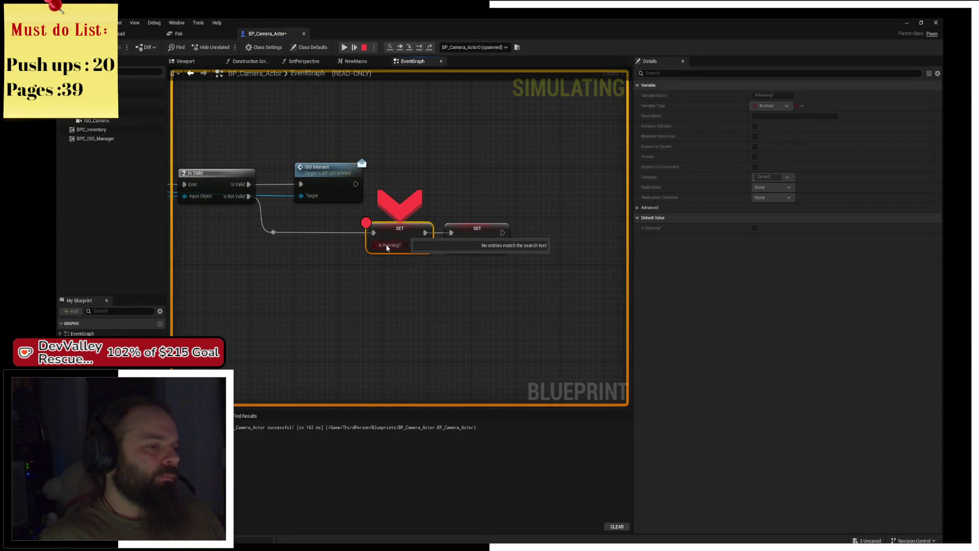
- Check the Goal Actor pin, then resume with F5 and stop the simulation
mouse_move(395, 206)
mouse_move(388, 212)
left_mouse_down()
mouse_move(448, 280)
mouse_move(522, 270)
left_mouse_up()
mouse_move(325, 175)
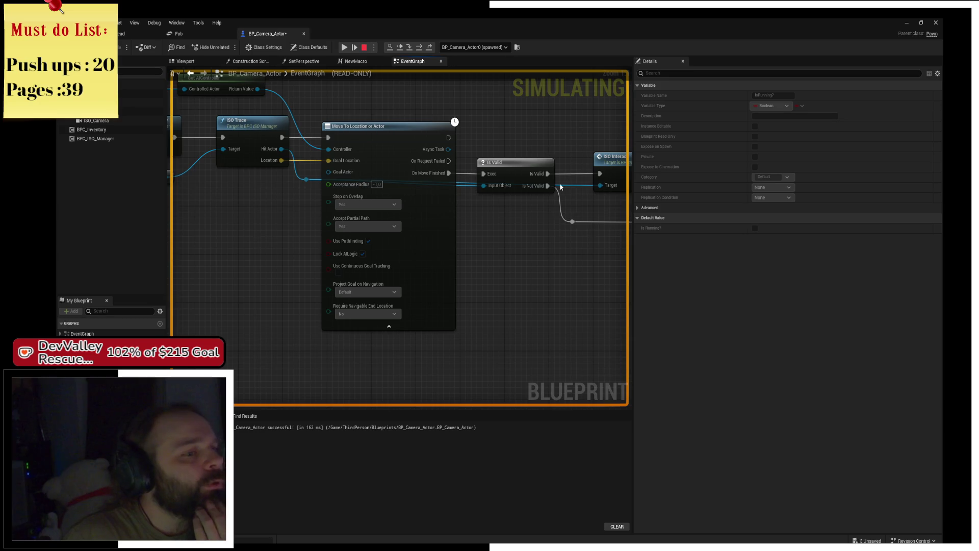
left_click_drag(510, 153, 422, 166)
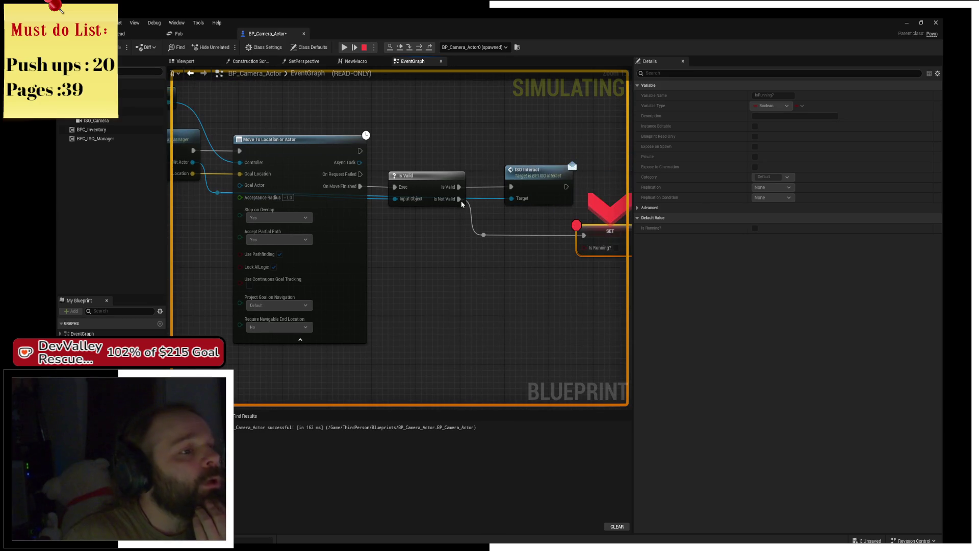
key("F5")
left_click(364, 46)
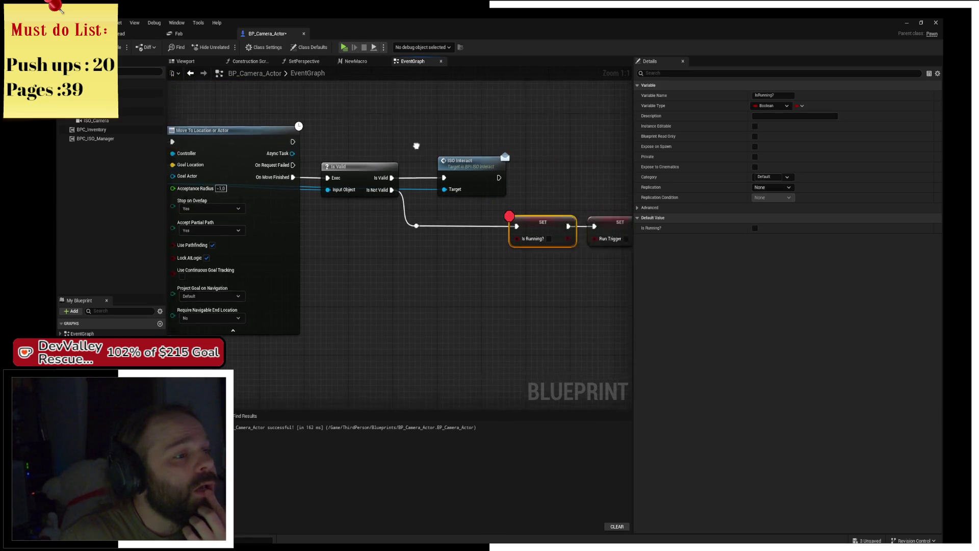
- Set Accept Partial Path to No on the Move To Location or Actor node
left_click_drag(273, 134, 327, 133)
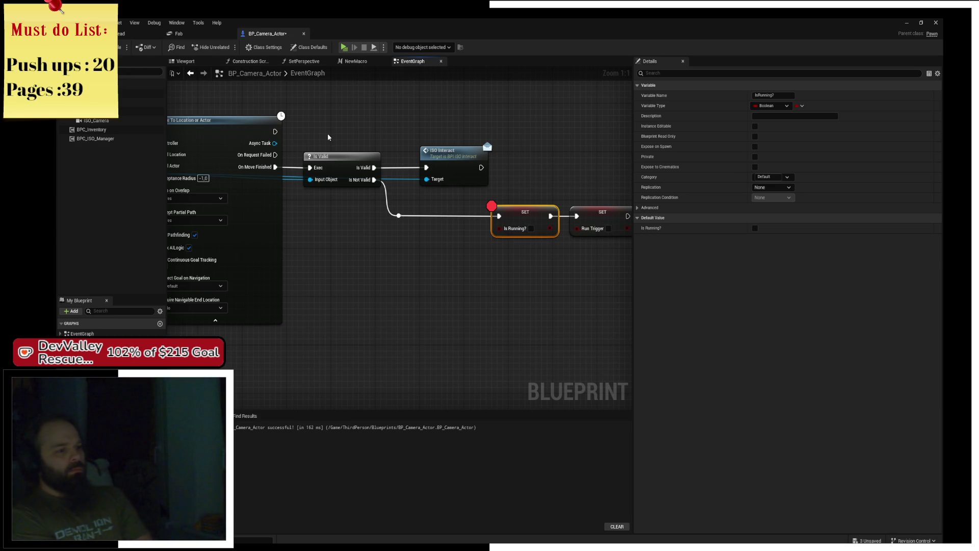
left_click_drag(204, 308, 334, 297)
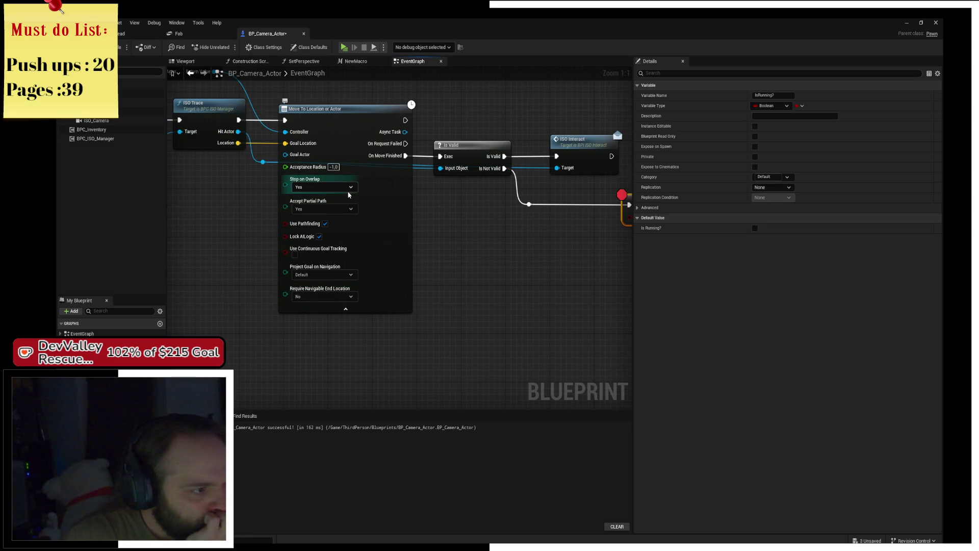
left_click(351, 209)
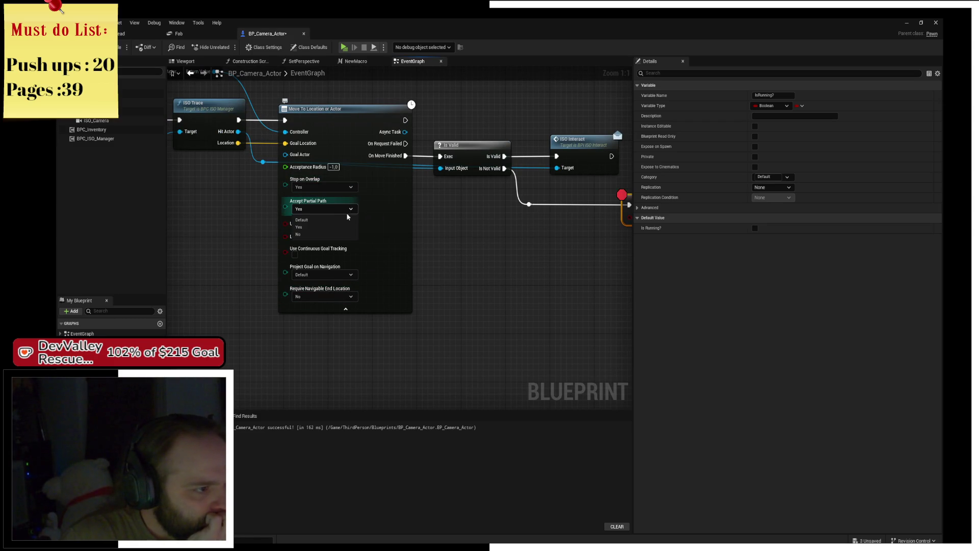
left_click(306, 233)
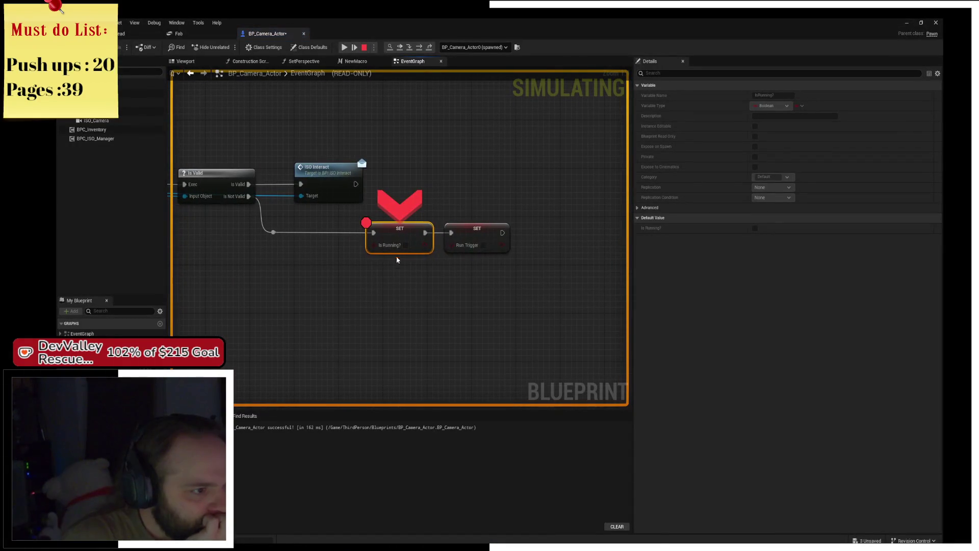
- Read the Goal Actor and Controller debug values on Move To, then stop the simulation
left_click_drag(276, 253, 502, 287)
mouse_move(292, 217)
mouse_move(282, 198)
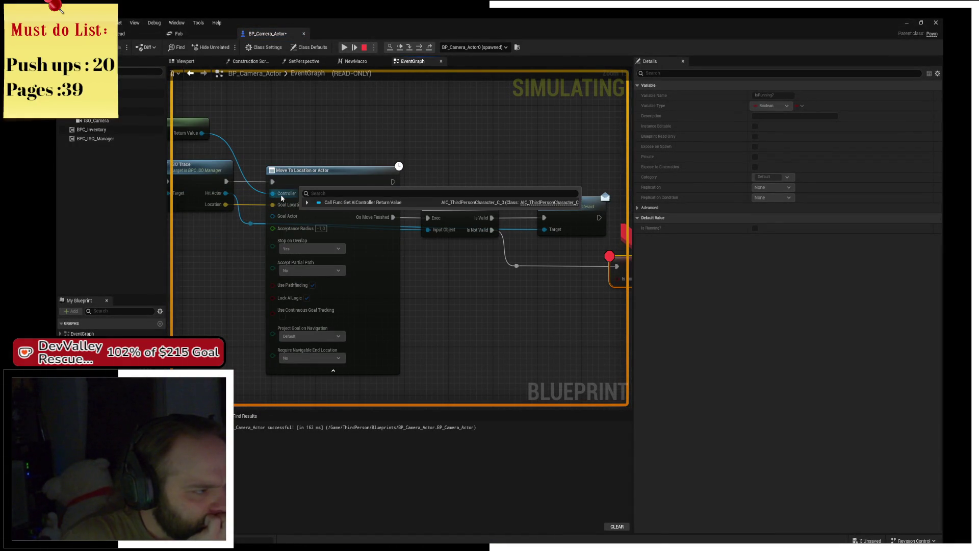
mouse_move(481, 308)
left_mouse_down()
mouse_move(381, 300)
mouse_move(510, 271)
mouse_move(485, 264)
left_mouse_up()
mouse_move(325, 282)
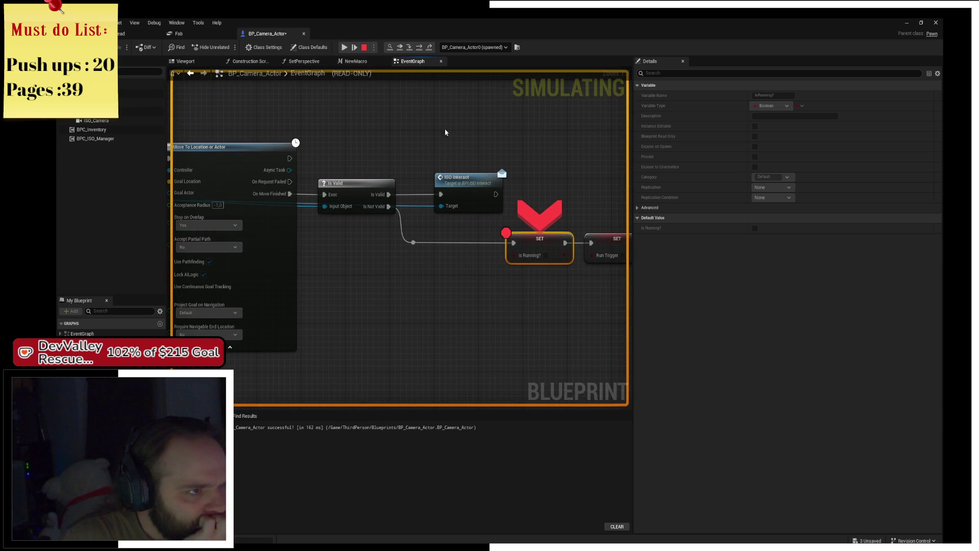
left_click(363, 48)
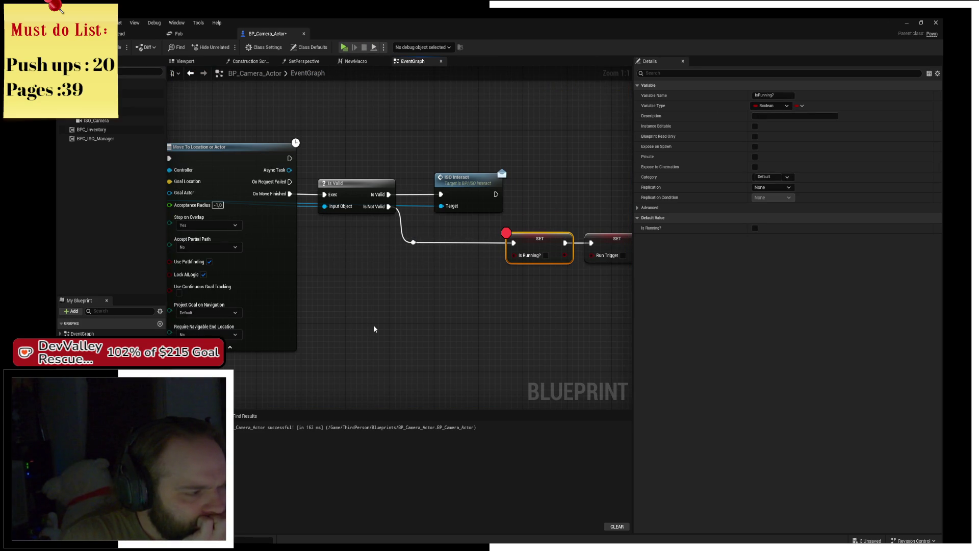
mouse_move(374, 329)
left_mouse_down()
mouse_move(588, 310)
mouse_move(560, 258)
mouse_move(521, 265)
mouse_move(566, 299)
left_mouse_up()
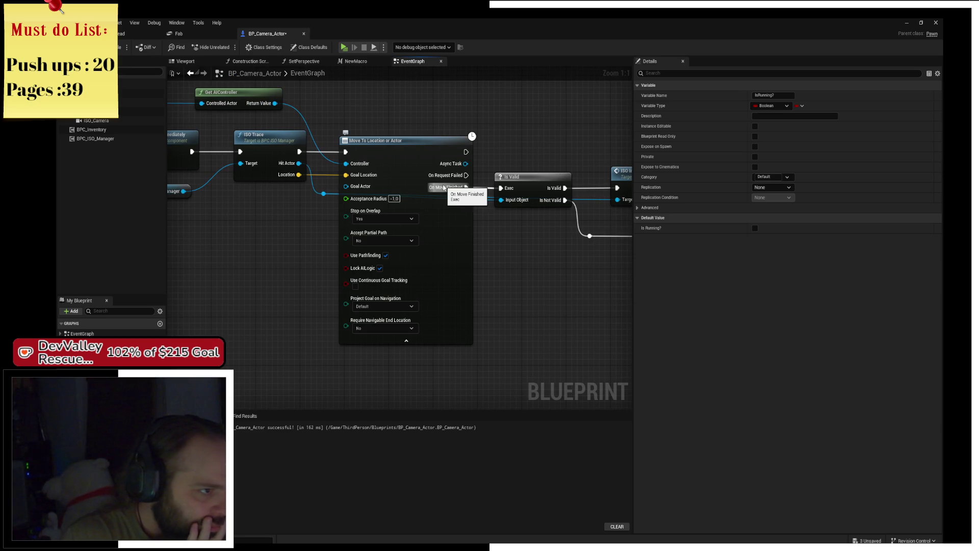
left_click(420, 162)
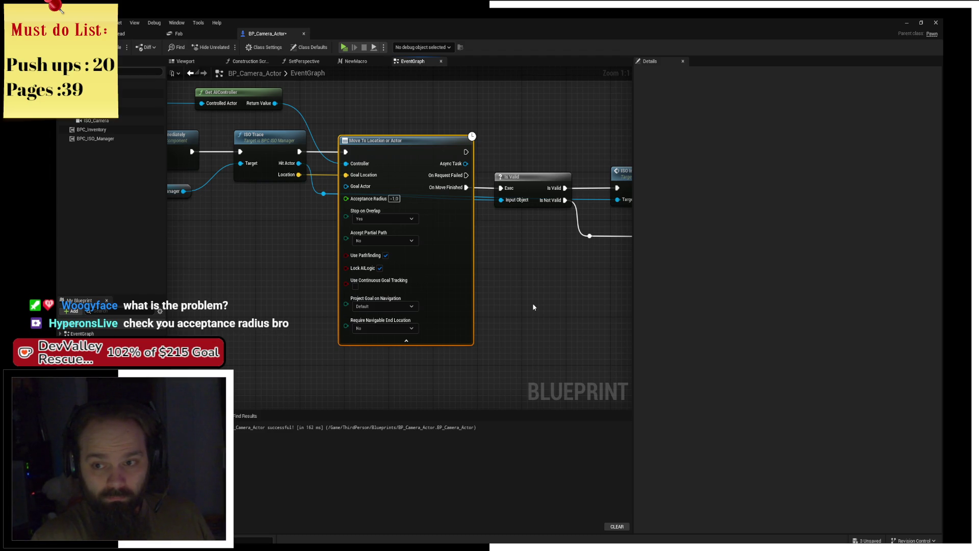
left_click(394, 199)
- Set Acceptance Radius to 0, test-run the game, then stop it
type("0")
key("Return")
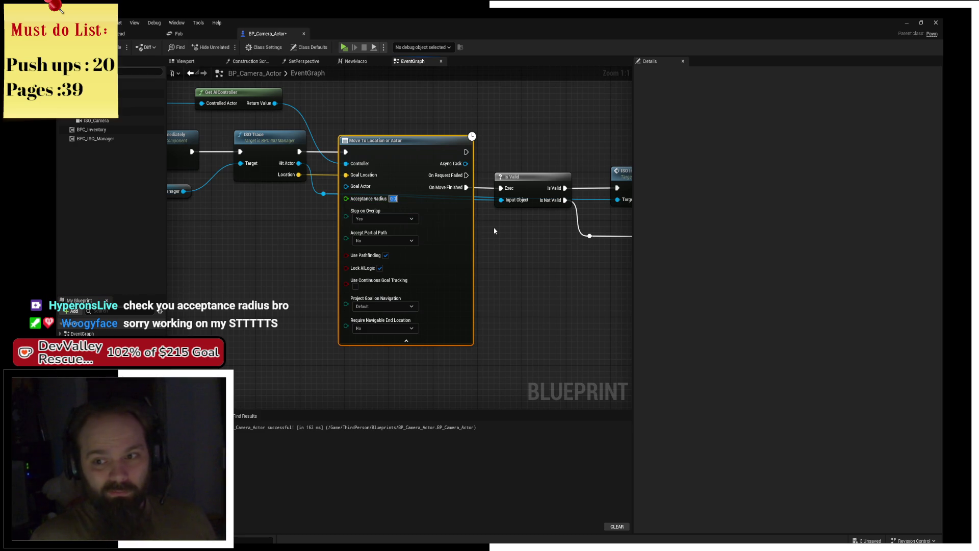
left_click_drag(576, 250, 560, 268)
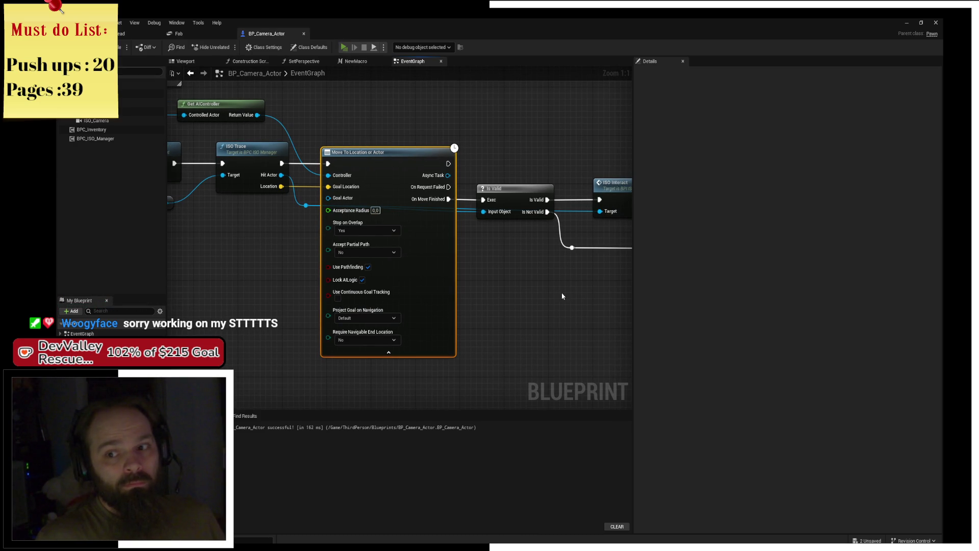
left_click(498, 246)
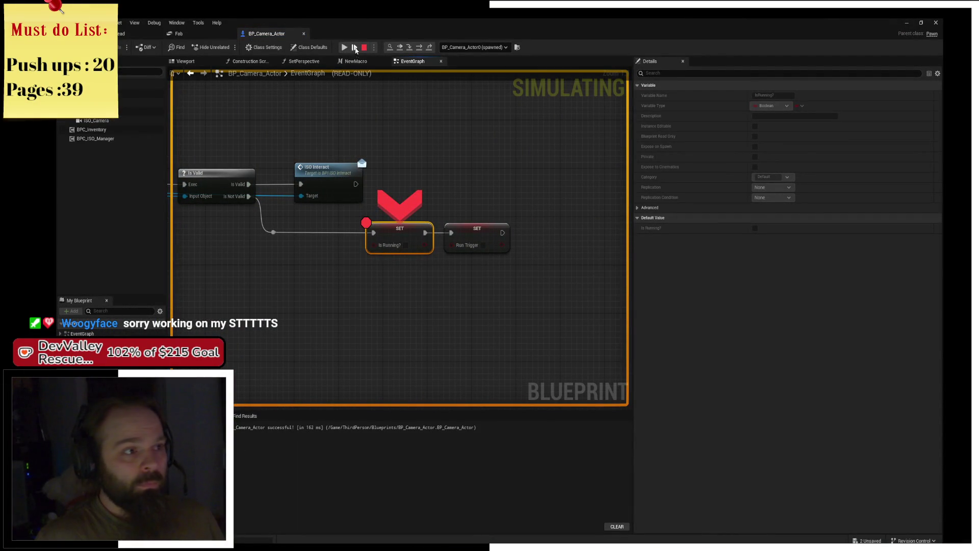
left_click(365, 48)
- Confirm that Acceptance Radius reads 0.0 on the Move To node
scroll(422, 223, "up", 3)
scroll(423, 206, "up", 2)
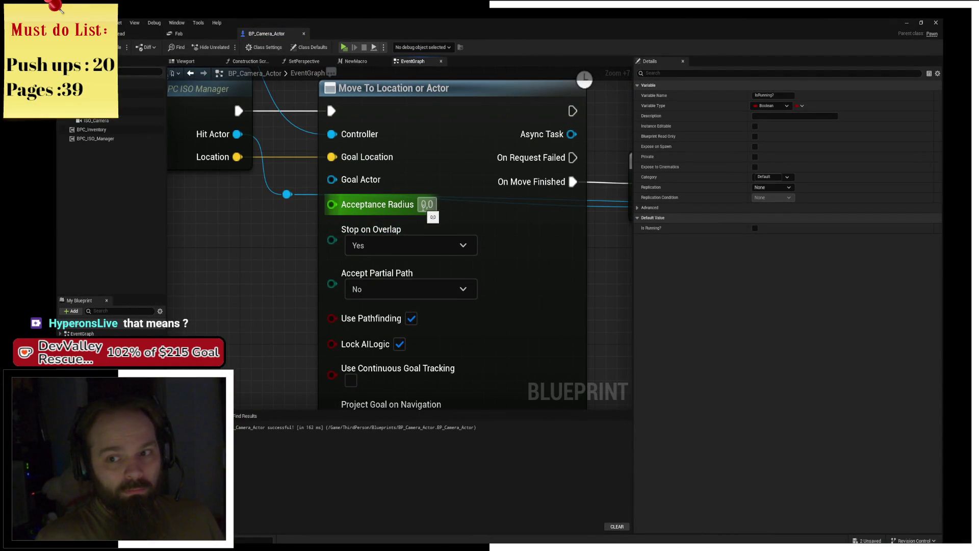
left_click(423, 205)
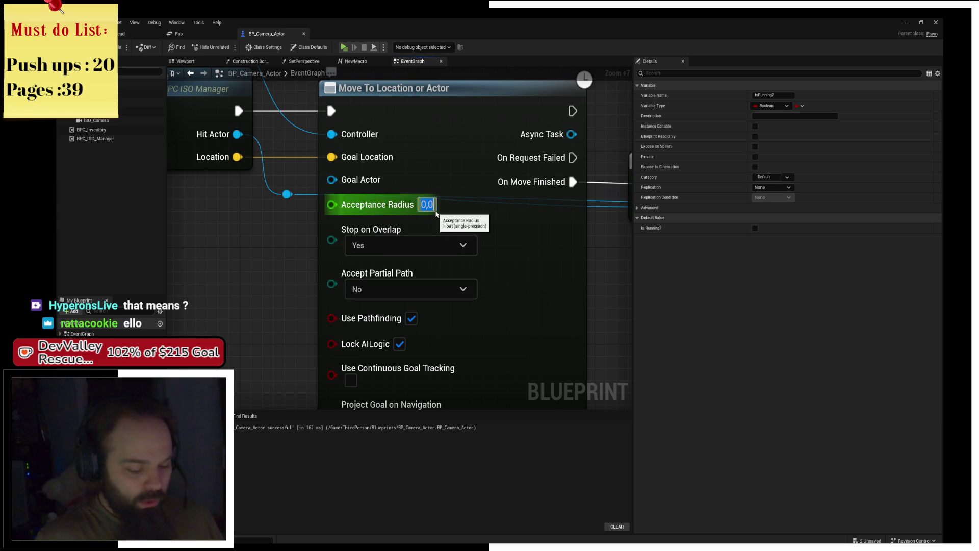
scroll(408, 139, "down", 2)
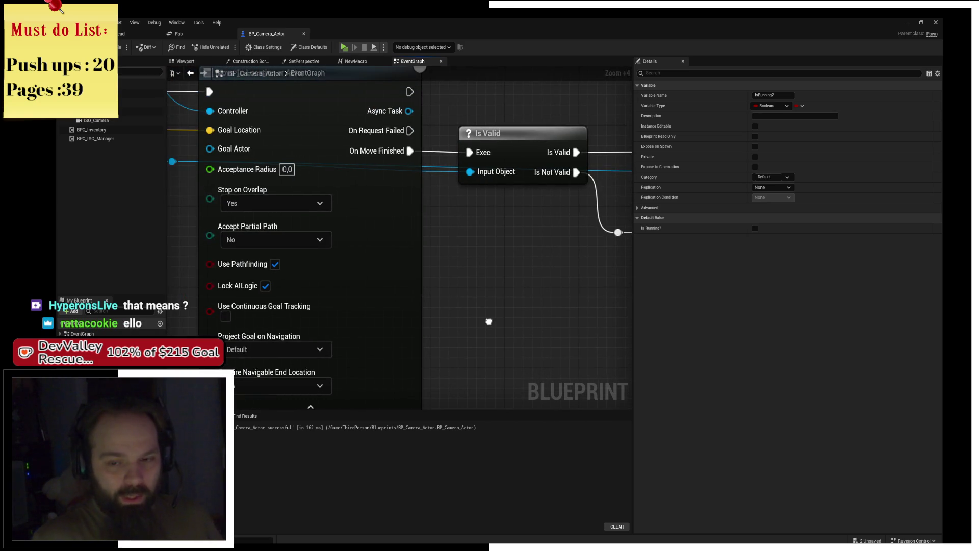
scroll(313, 303, "down", 4)
left_click_drag(313, 302, 401, 310)
left_click_drag(482, 289, 531, 278)
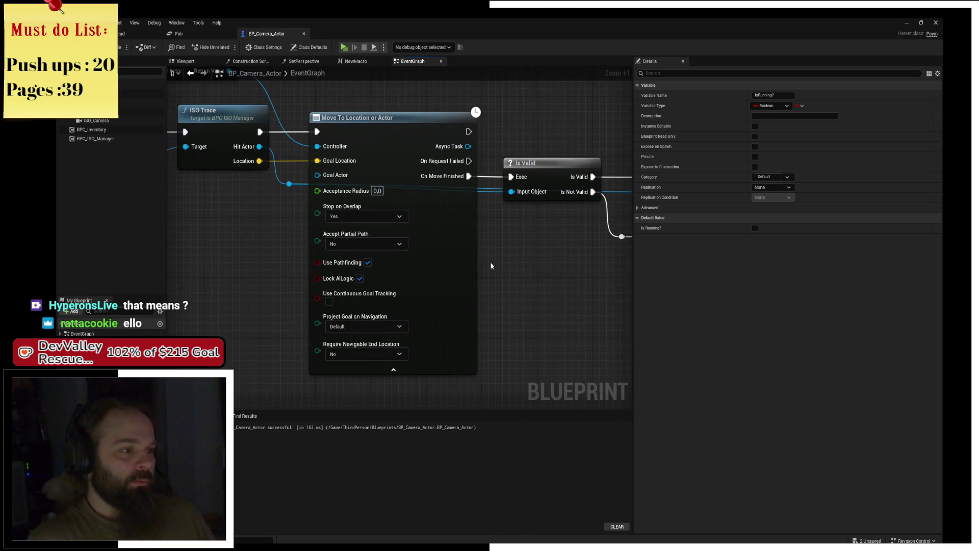
left_click(377, 191)
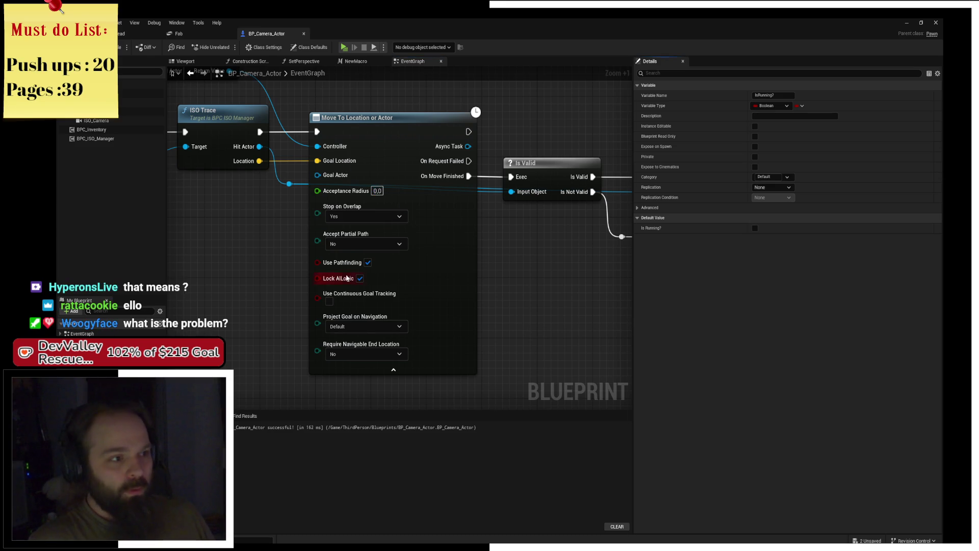
left_click_drag(571, 294, 436, 279)
scroll(436, 280, "down", 1)
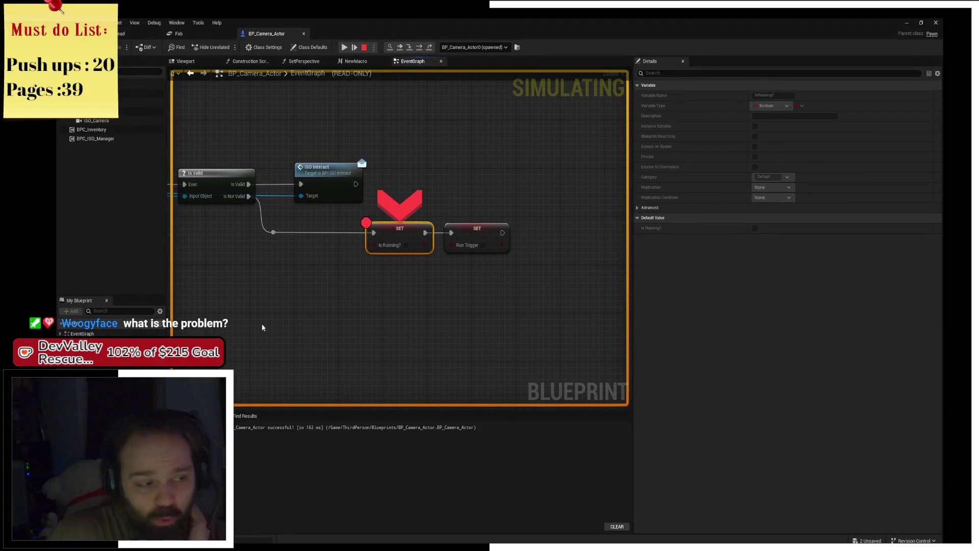
left_click_drag(261, 328, 415, 284)
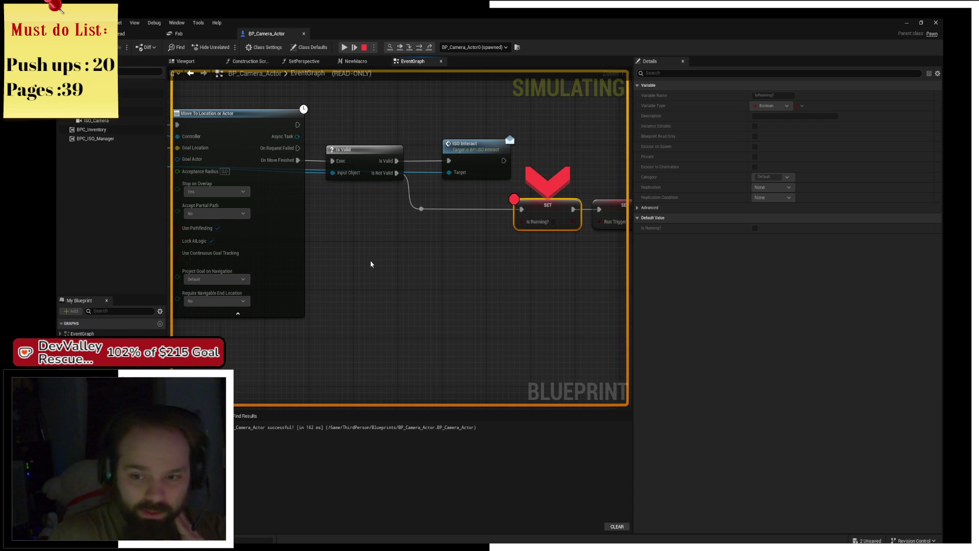
left_click_drag(336, 254, 411, 267)
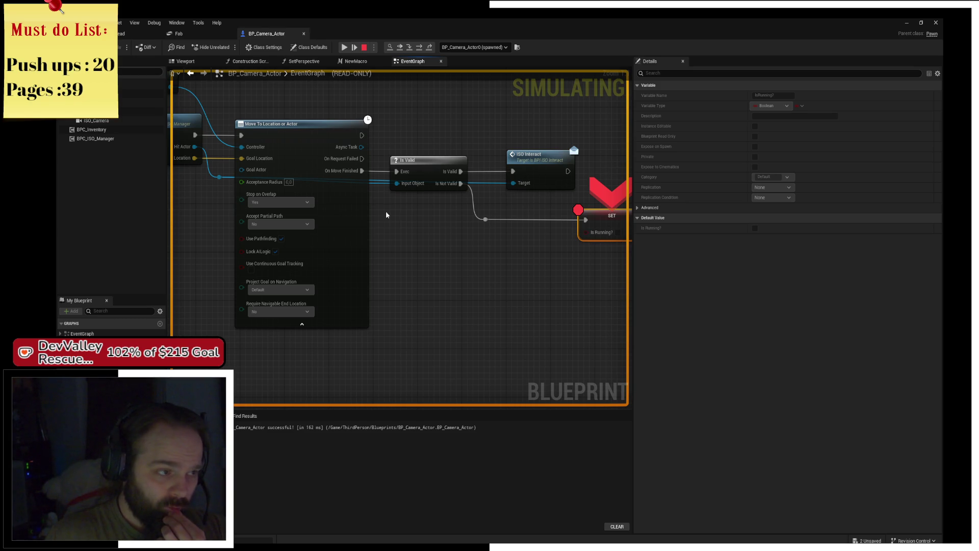
left_click_drag(390, 218, 473, 255)
mouse_move(267, 256)
left_mouse_down()
mouse_move(468, 277)
mouse_move(221, 252)
left_mouse_up()
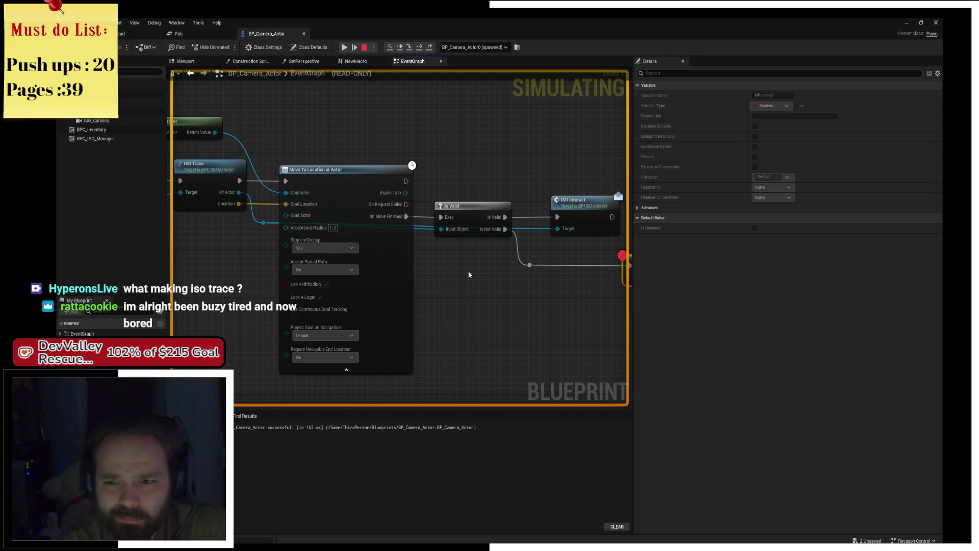
- Inspect ISO_Trace's Line Trace and Multi Sphere Trace nodes, then return to BP_Camera_Actor
double_click(196, 164)
left_click_drag(593, 233, 529, 221)
scroll(533, 229, "up", 2)
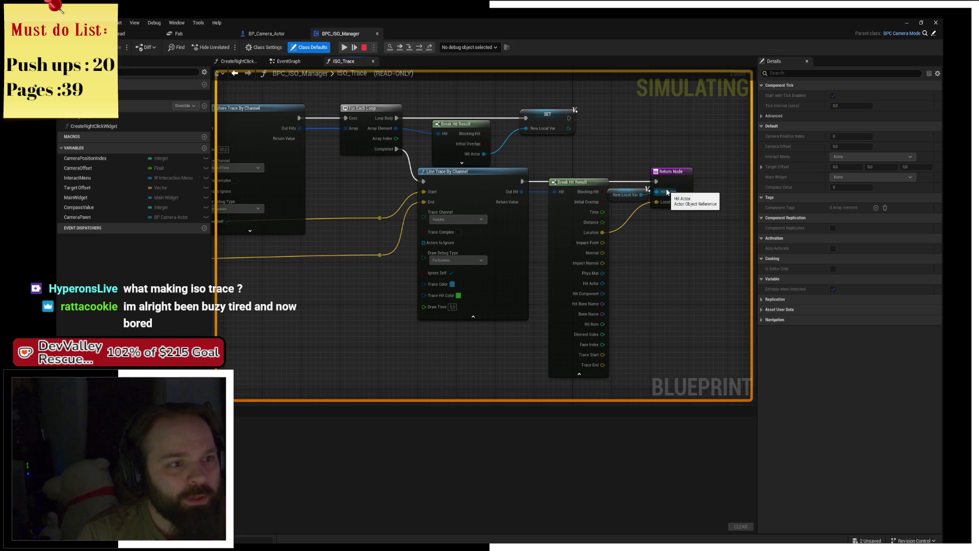
mouse_move(292, 298)
left_mouse_down()
mouse_move(536, 301)
mouse_move(660, 316)
mouse_move(672, 297)
left_mouse_up()
mouse_move(474, 226)
left_mouse_down()
mouse_move(214, 135)
mouse_move(236, 170)
left_mouse_up()
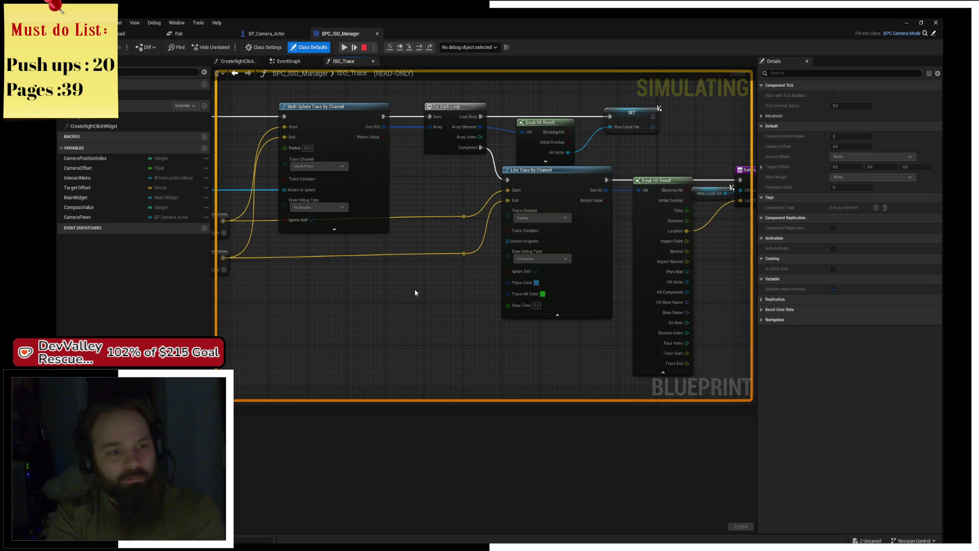
left_click_drag(415, 292, 350, 293)
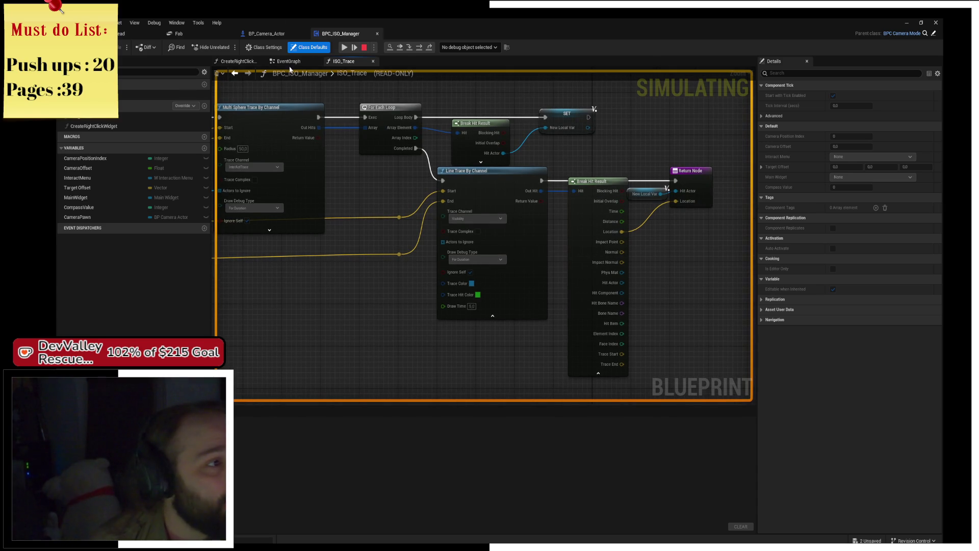
left_click(260, 31)
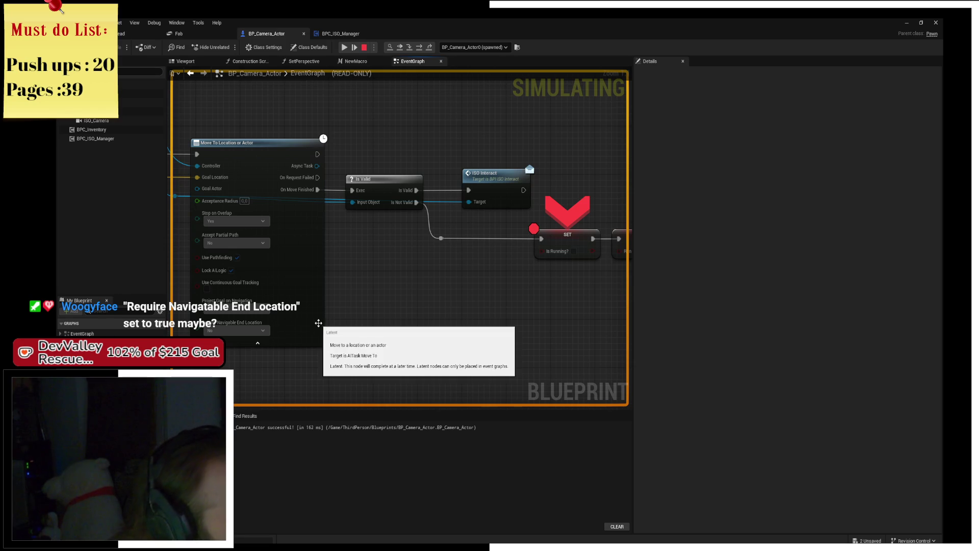
- Stop the run, set Require Navigable End Location to Yes, and relaunch the preview
left_click_drag(318, 323, 367, 304)
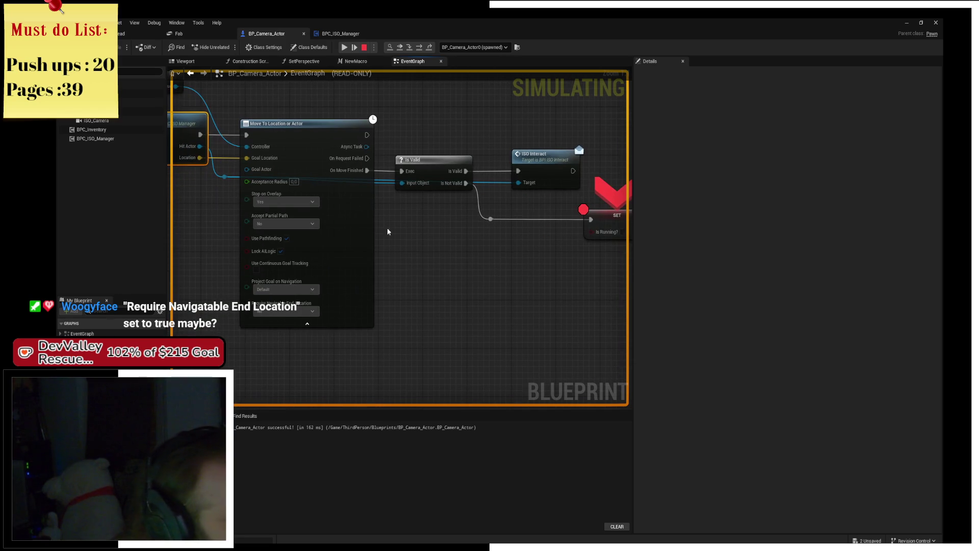
left_click(364, 47)
left_click(293, 311)
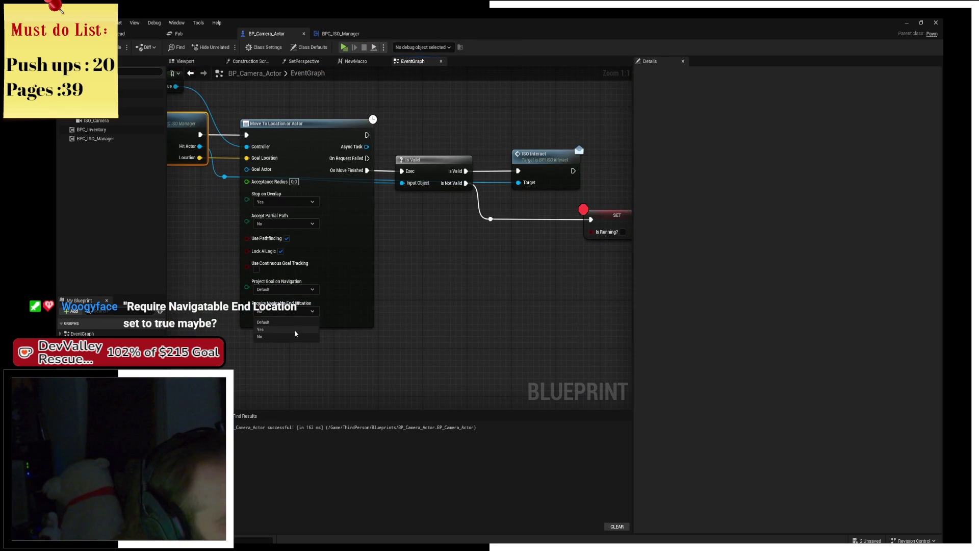
left_click(294, 330)
left_click(345, 48)
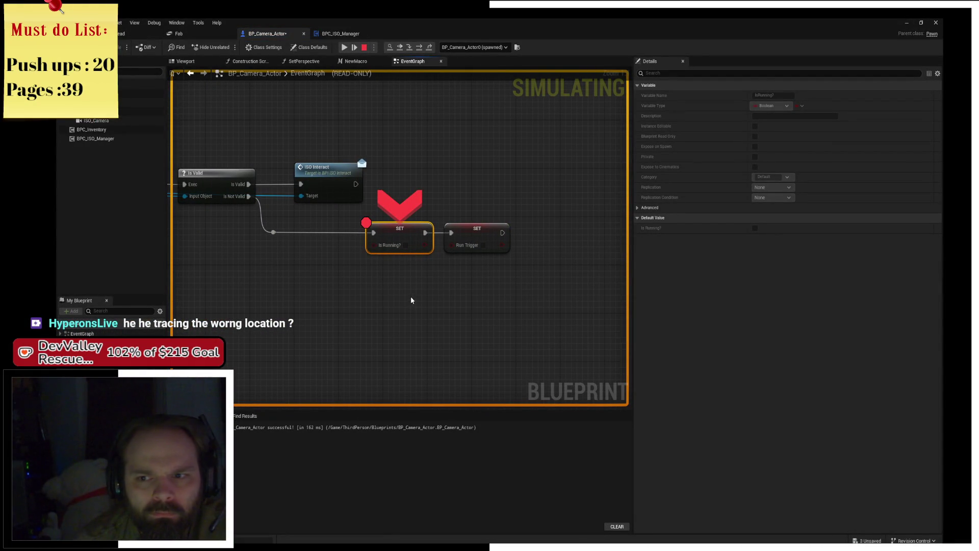
- Resume execution twice from the SET Is Running? breakpoint
left_click(354, 48)
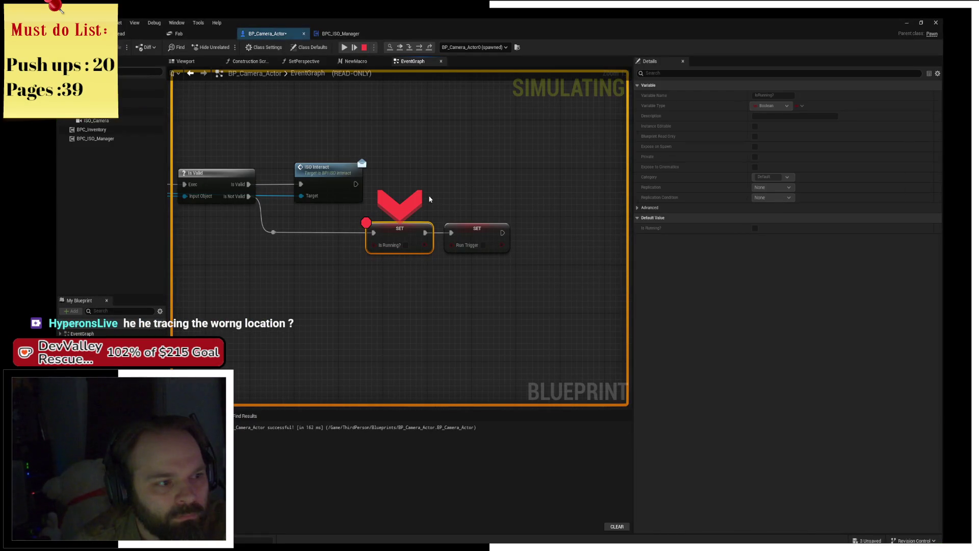
left_click(344, 47)
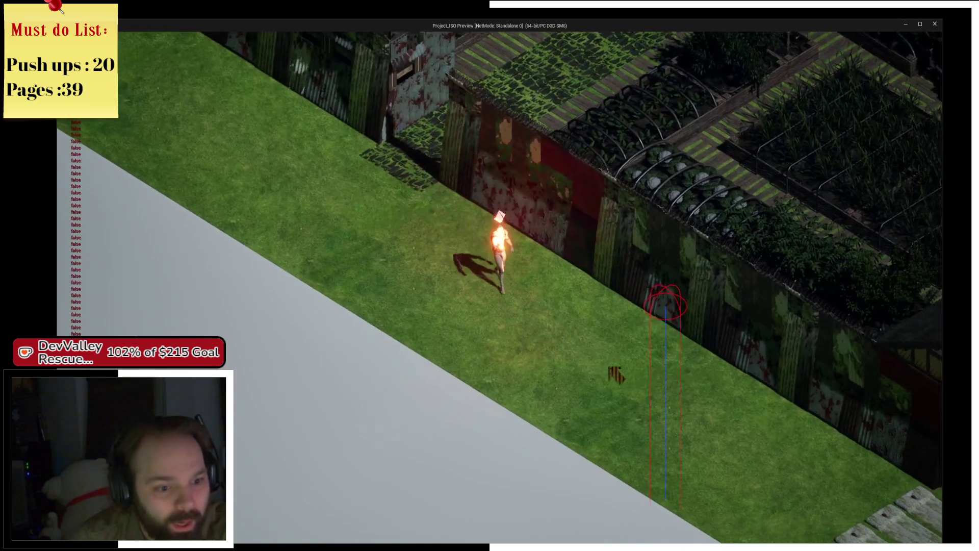
- End the Play-In-Editor session with Escape
scroll(516, 196, "up", 2)
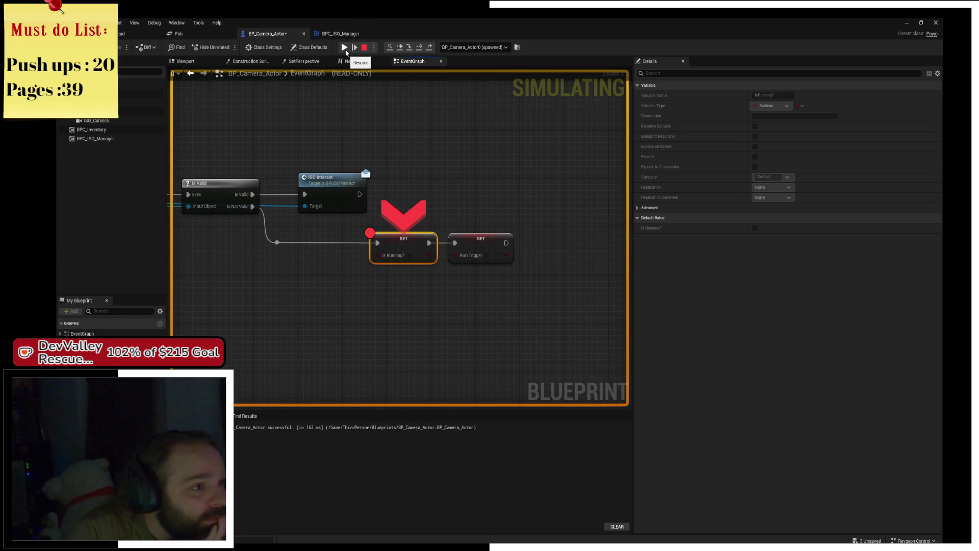
key("Escape")
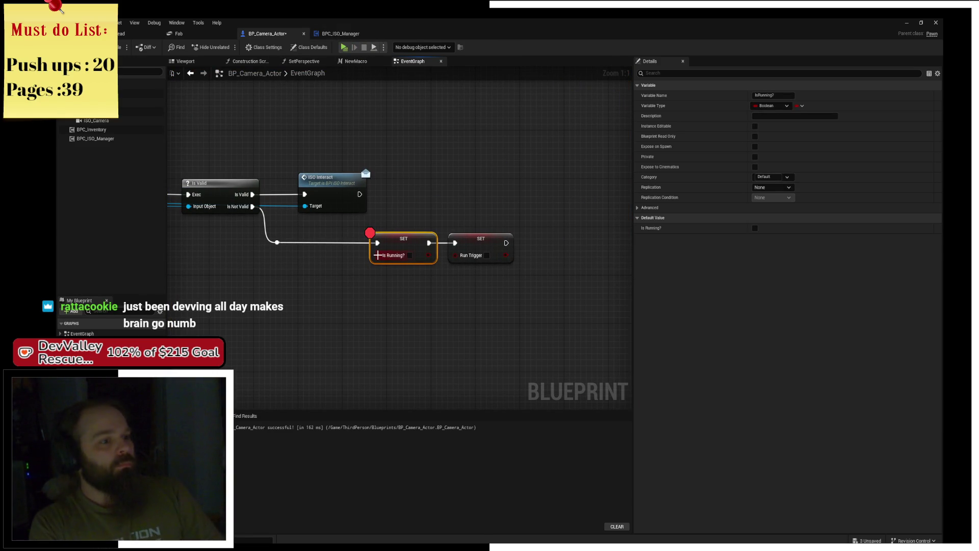
- Break the wire into SET Is Running?, then resume, walk the character with D, and stop play
left_click(378, 243, "alt")
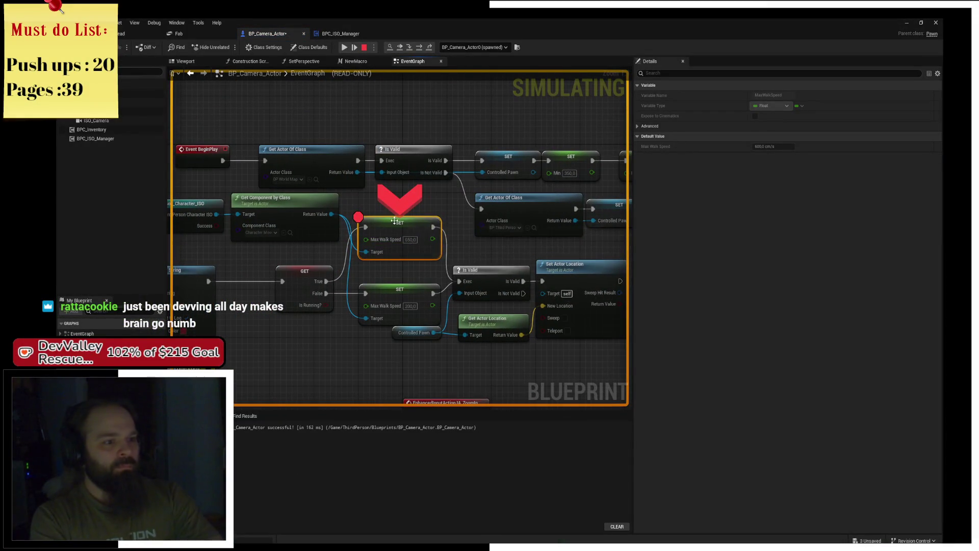
left_click(354, 45)
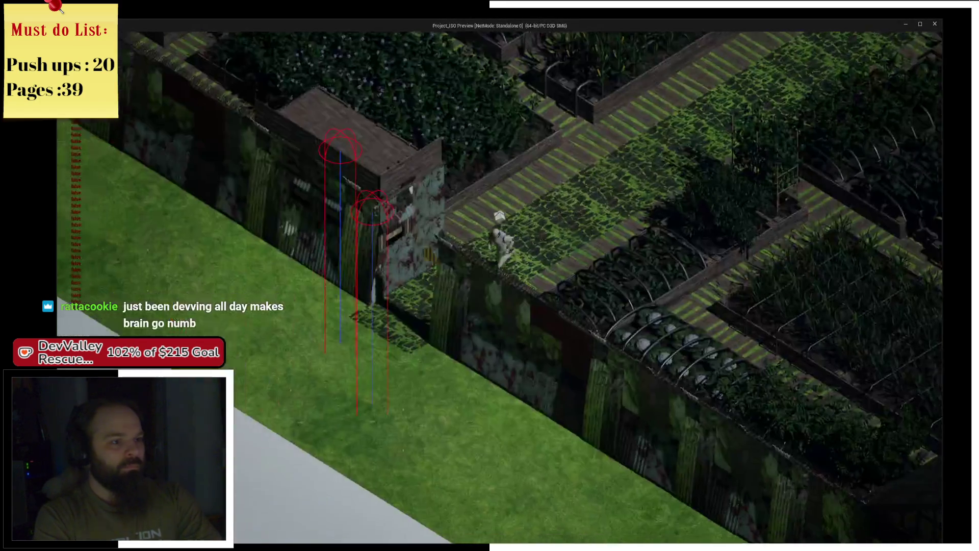
key("d")
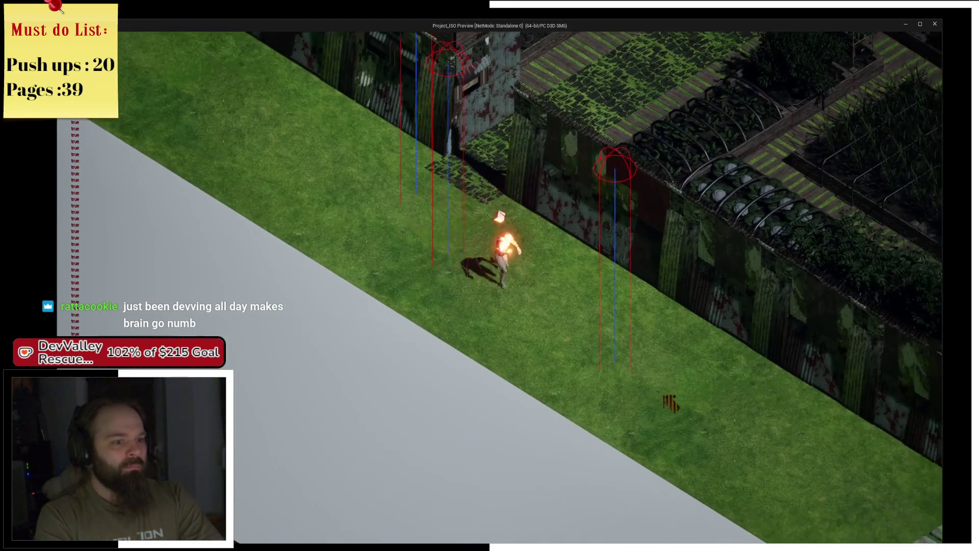
key("alt+Tab")
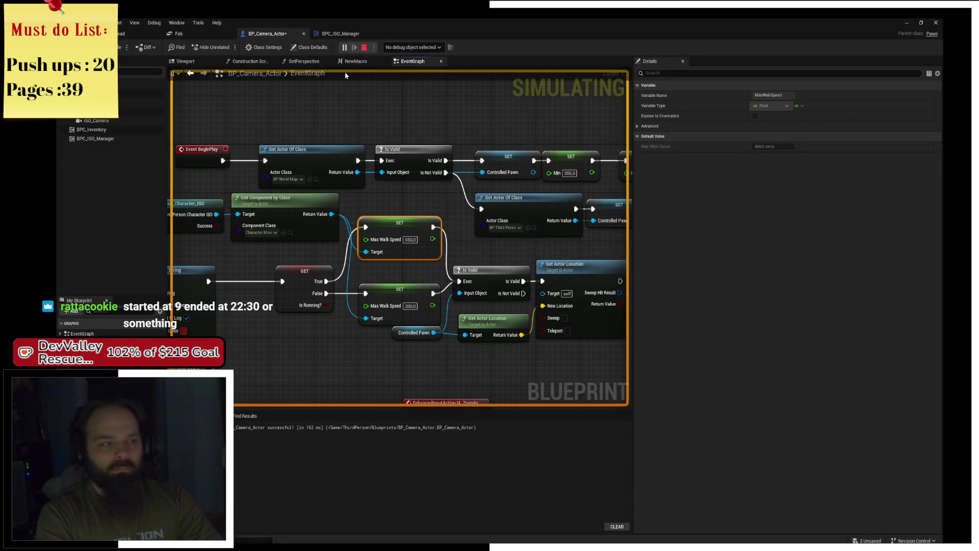
left_click(364, 47)
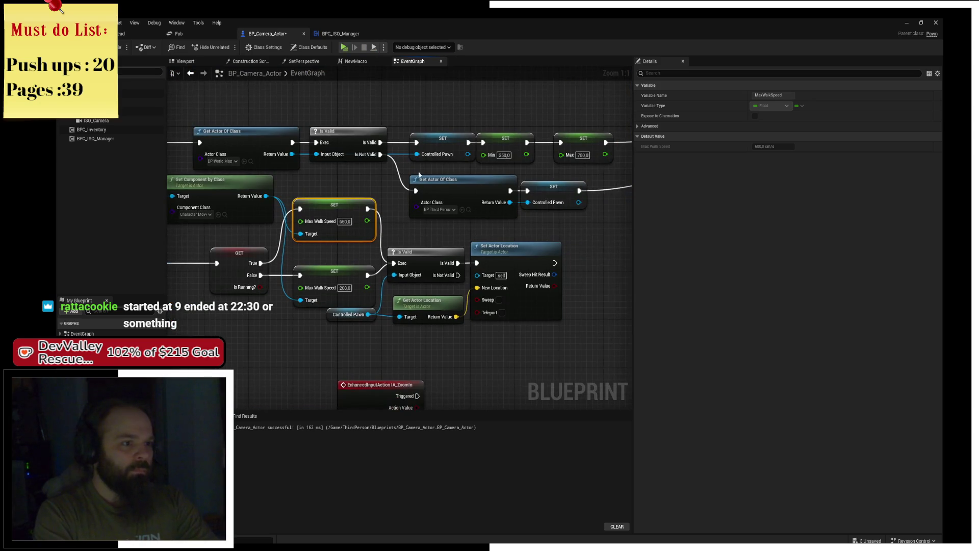
left_click_drag(574, 291, 499, 325)
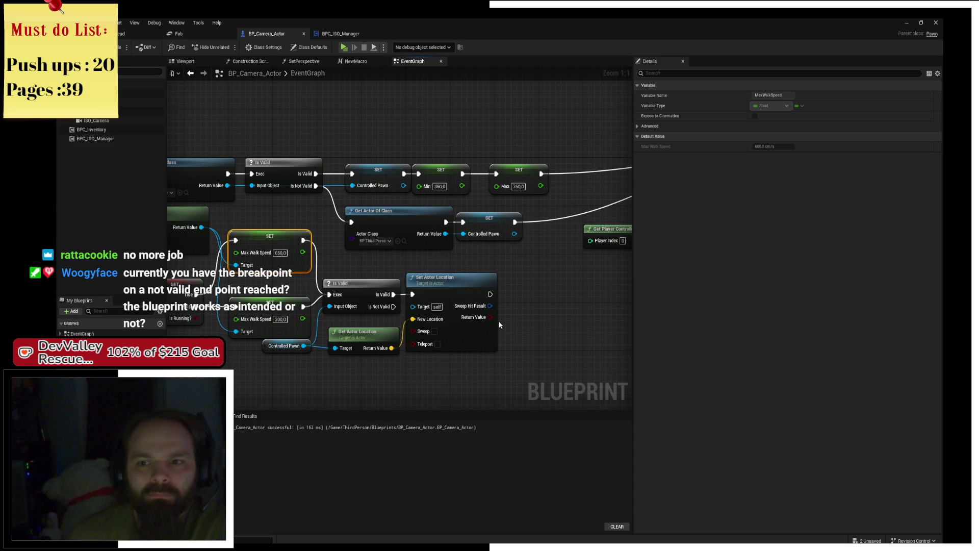
- Locate the Move To node and inspect the Is Valid node's input
left_click(432, 431)
mouse_move(408, 192)
left_mouse_down()
mouse_move(365, 225)
mouse_move(406, 242)
left_mouse_up()
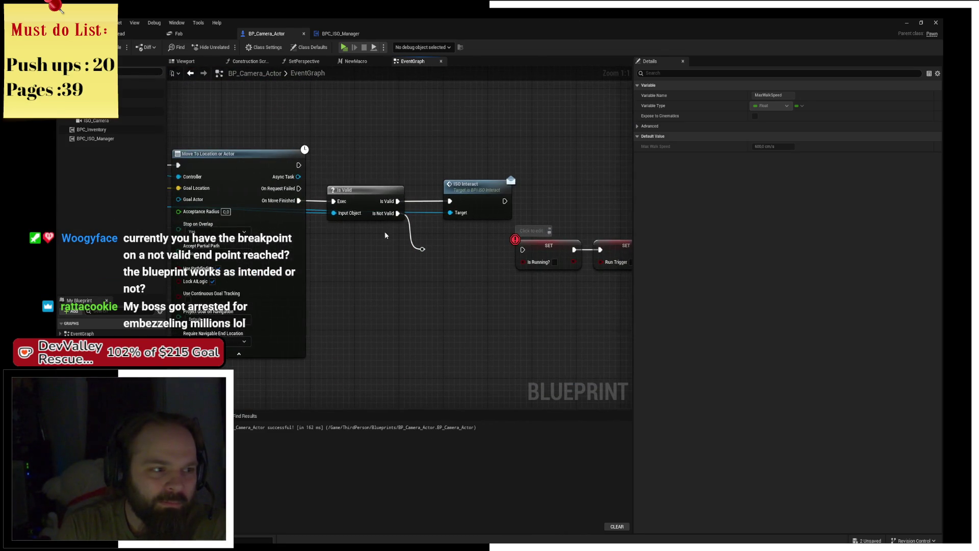
left_click(369, 192)
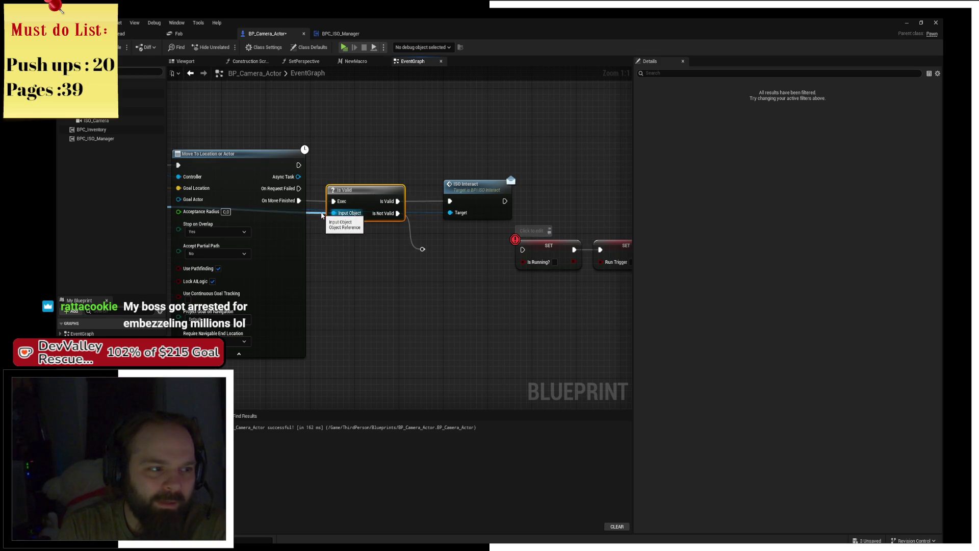
left_click(404, 290)
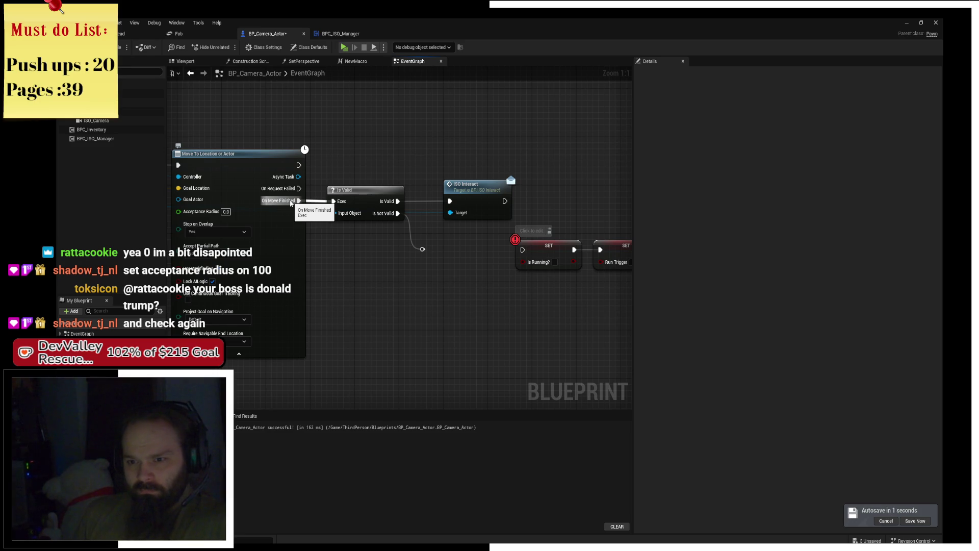
- Set Acceptance Radius to 100, rewire Is Not Valid to SET Is Running?, and start play
left_click_drag(325, 224, 398, 226)
left_click(300, 213)
type("100")
key("Return")
left_click_drag(497, 250, 596, 251)
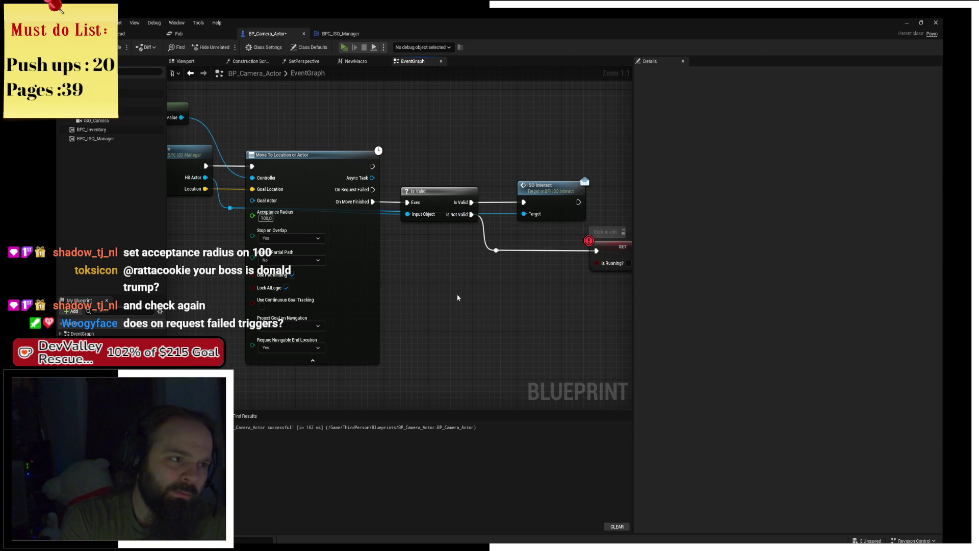
key("alt+p")
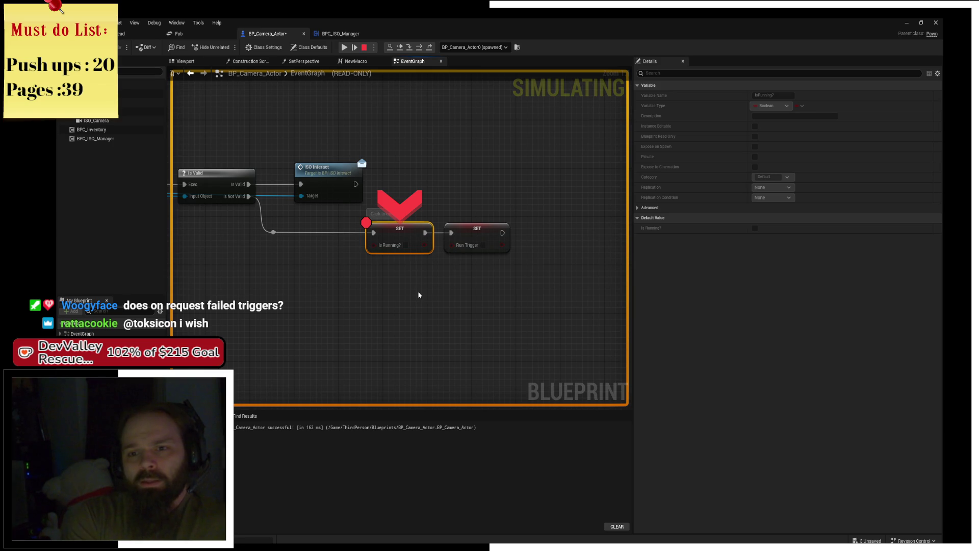
- Stop the session and attach a Print String node to Move To's On Request Failed output
mouse_move(378, 296)
left_mouse_down()
mouse_move(528, 306)
mouse_move(612, 354)
left_mouse_up()
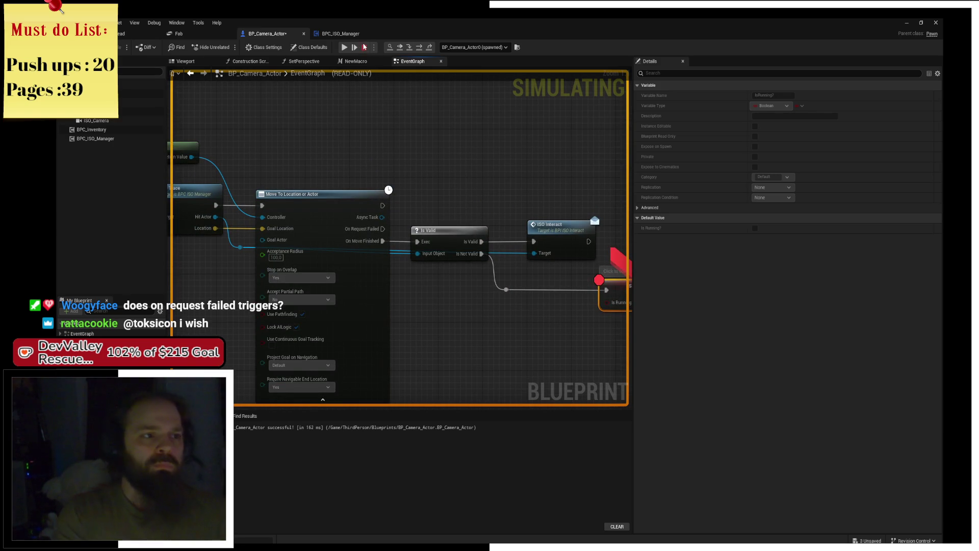
left_click(364, 47)
left_click_drag(383, 228, 458, 130)
type("print s")
key("Return")
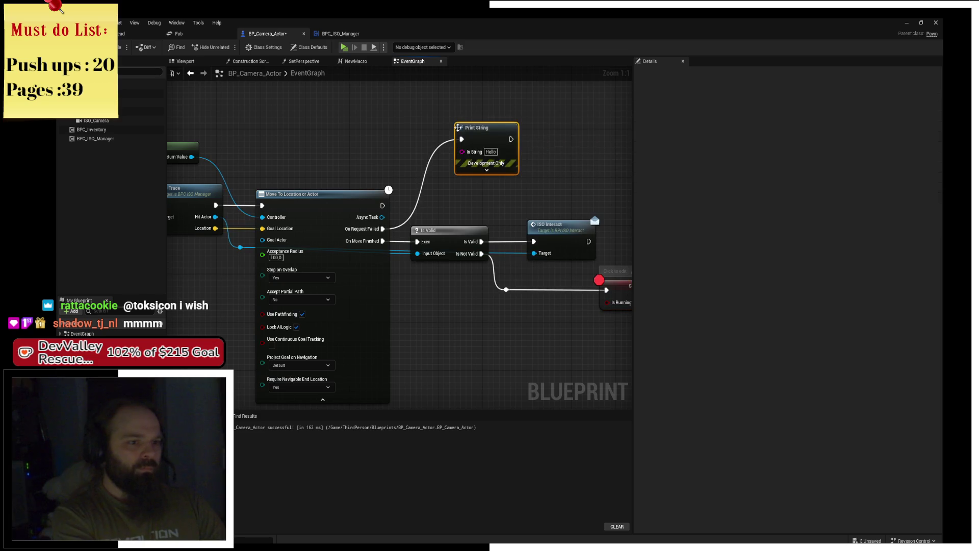
- Play the game again and resume past the first breakpoint halt
left_click(344, 47)
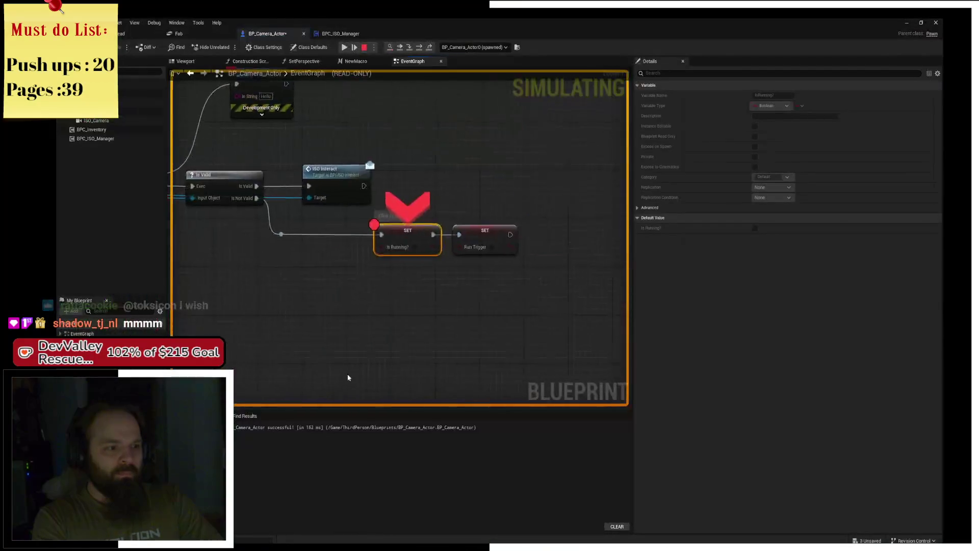
left_click(342, 50)
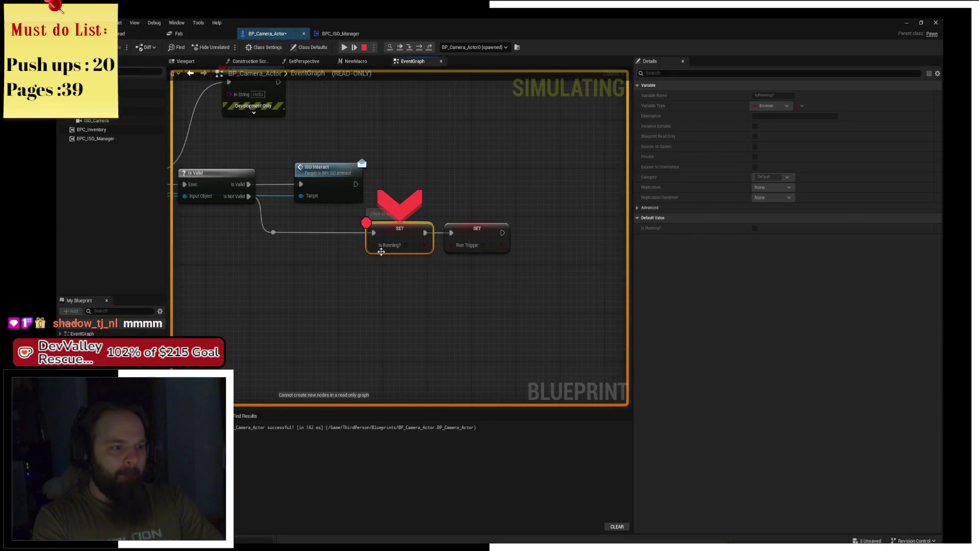
mouse_move(411, 229)
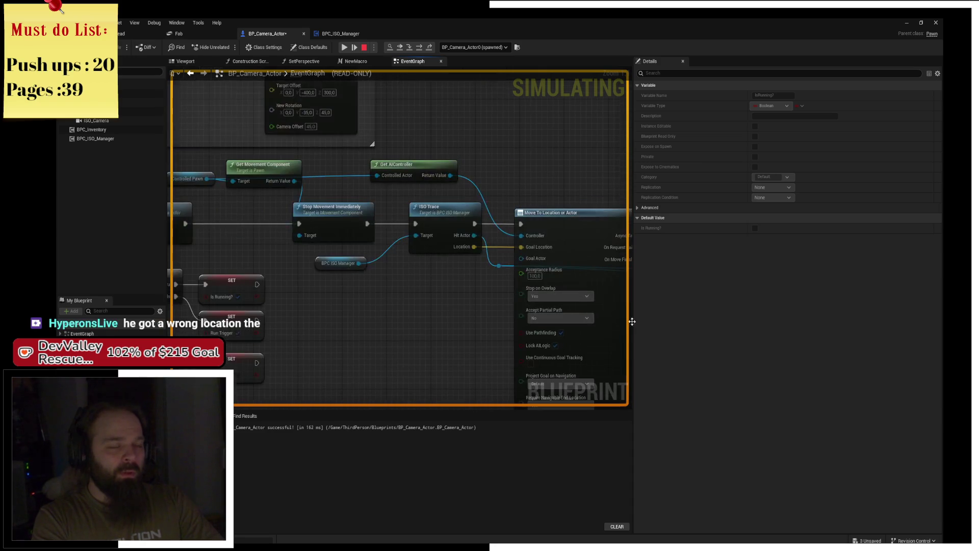
- Check ISO Trace's Location output, which reads 0,0,0, and pan to the SET and hit-result nodes
mouse_move(463, 247)
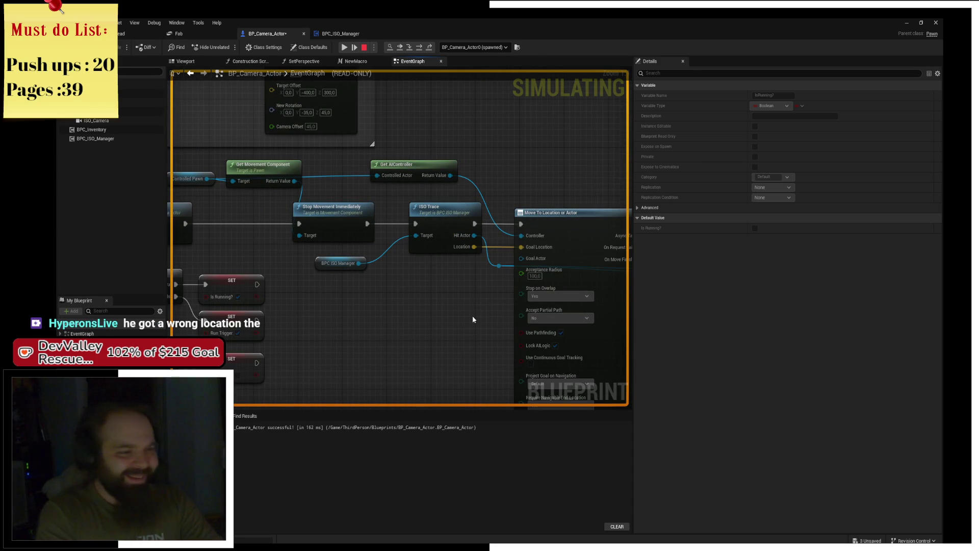
mouse_move(472, 316)
left_mouse_down()
mouse_move(252, 200)
mouse_move(479, 260)
left_mouse_up()
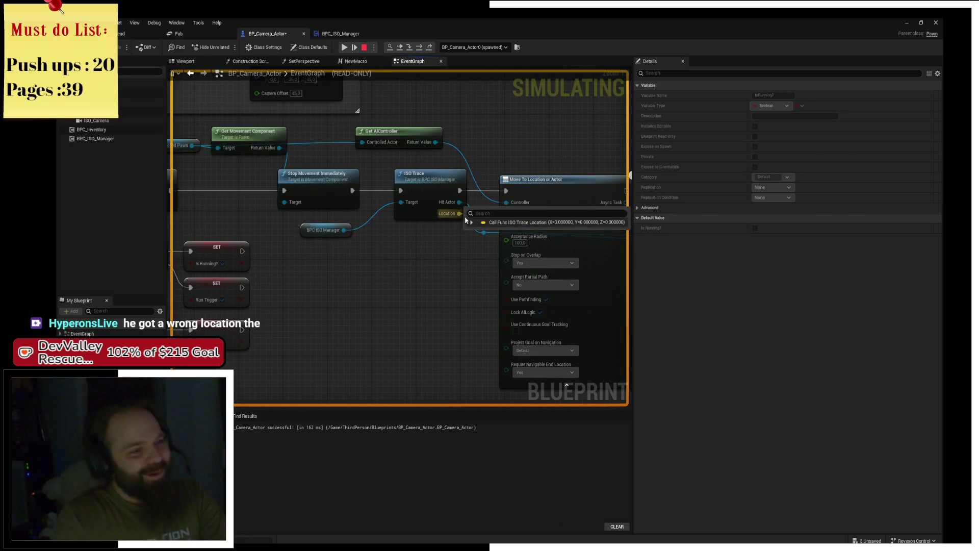
left_click_drag(438, 183, 460, 235)
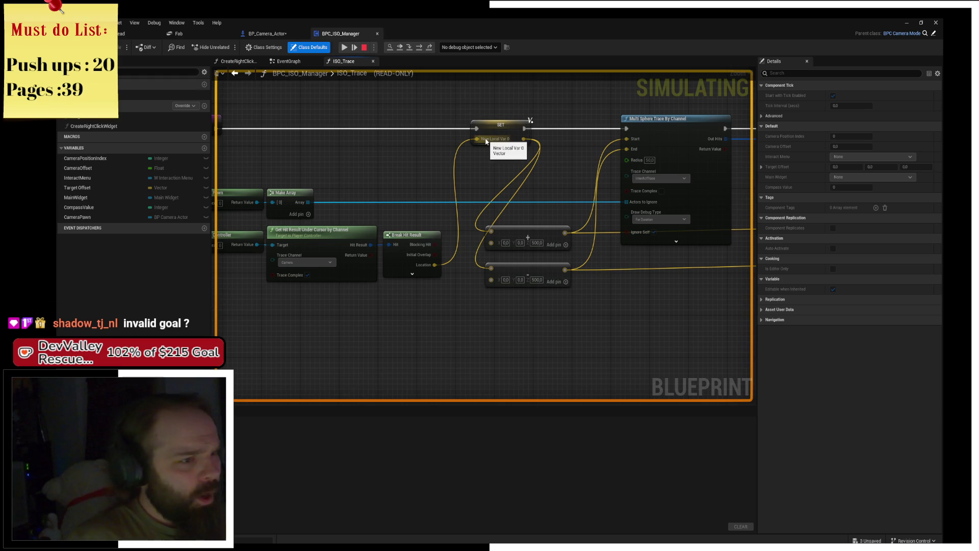
- Stop the game, add a breakpoint on the Multi Sphere Trace node, and run it again
key("Escape")
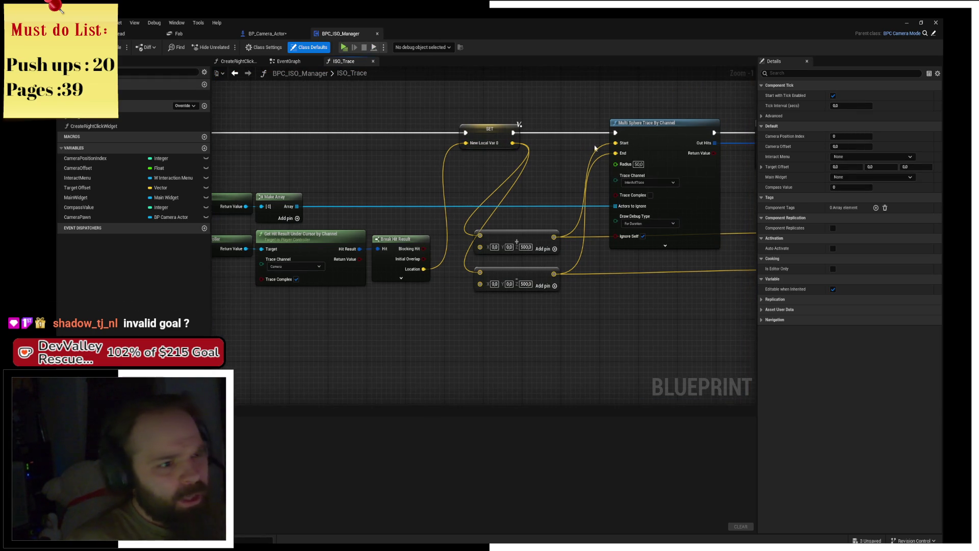
left_click(610, 125)
key("F9")
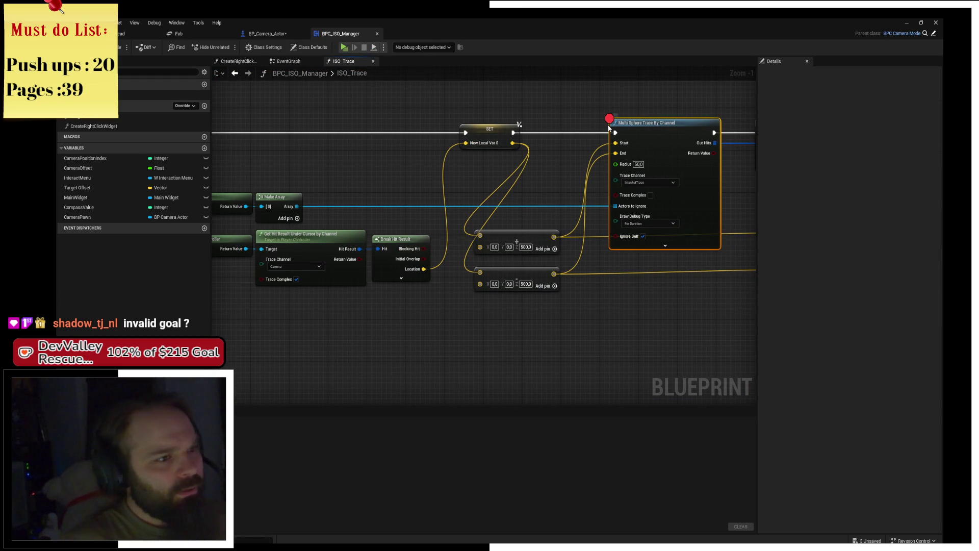
key("alt+Tab")
key("alt+Tab")
key("Tab")
key("Tab")
key("Tab")
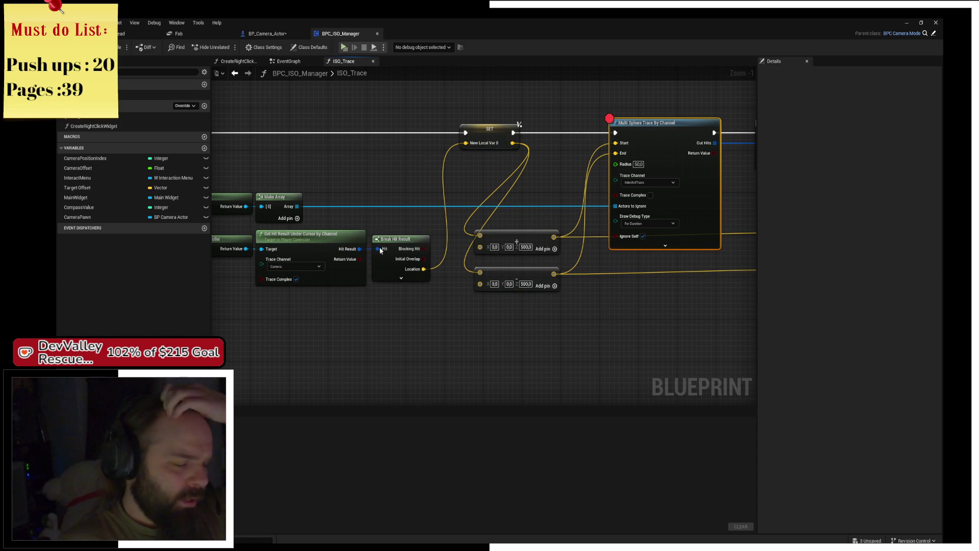
left_click(344, 48)
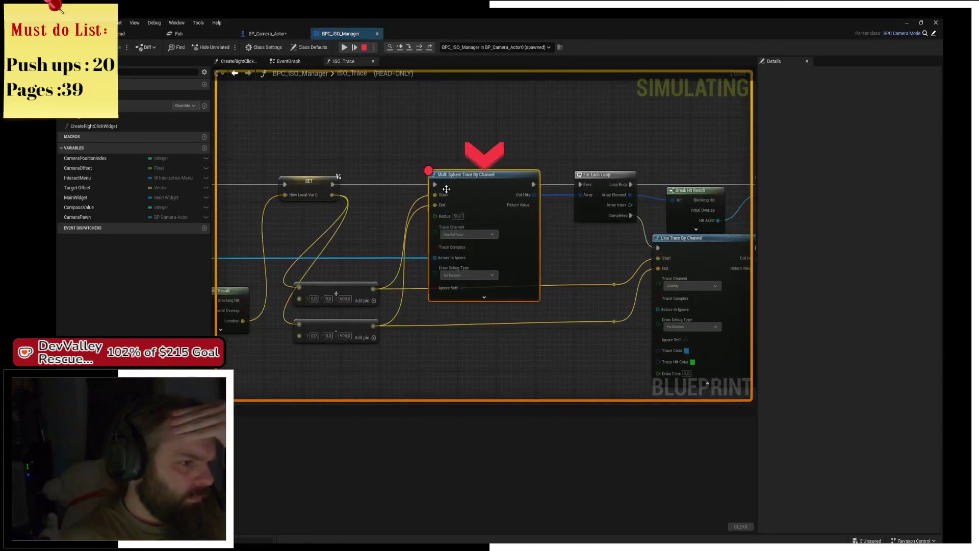
- Inspect the paused Multi Sphere Trace and step execution forward to the Line Trace
scroll(461, 326, "up", 1)
mouse_move(463, 329)
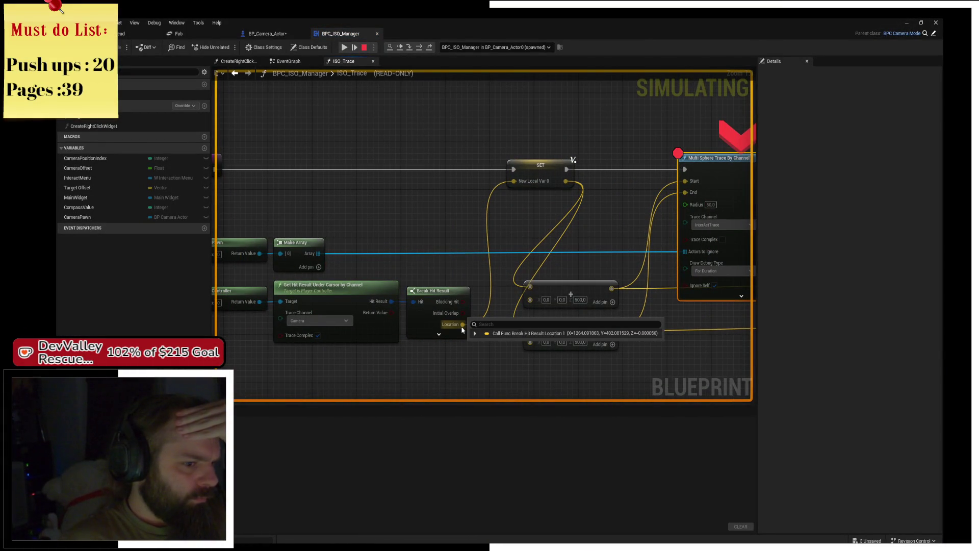
mouse_move(568, 190)
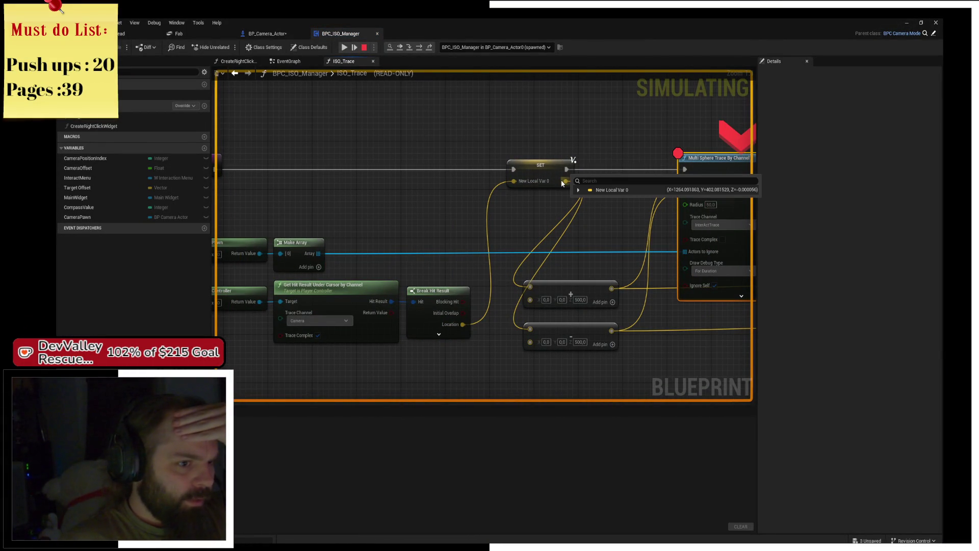
left_click_drag(570, 173, 335, 199)
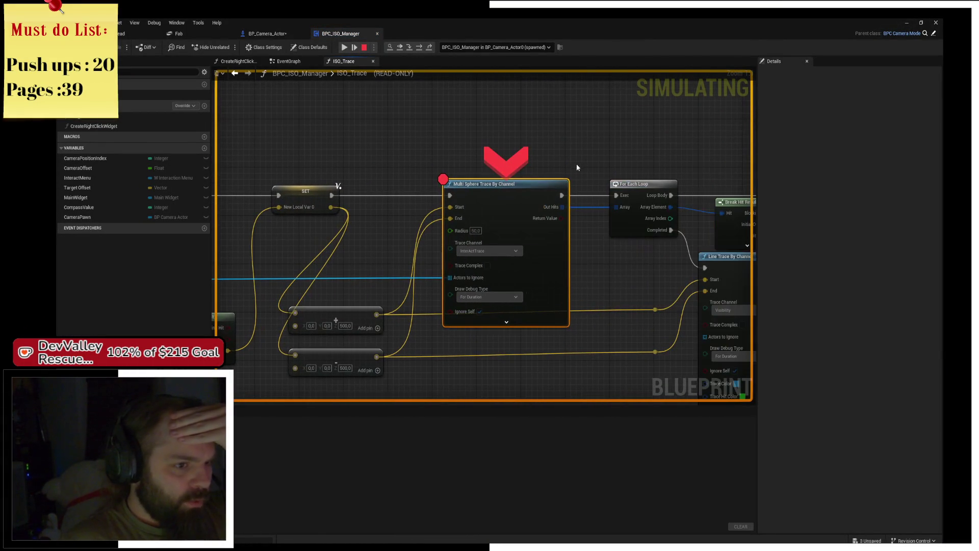
mouse_move(454, 223)
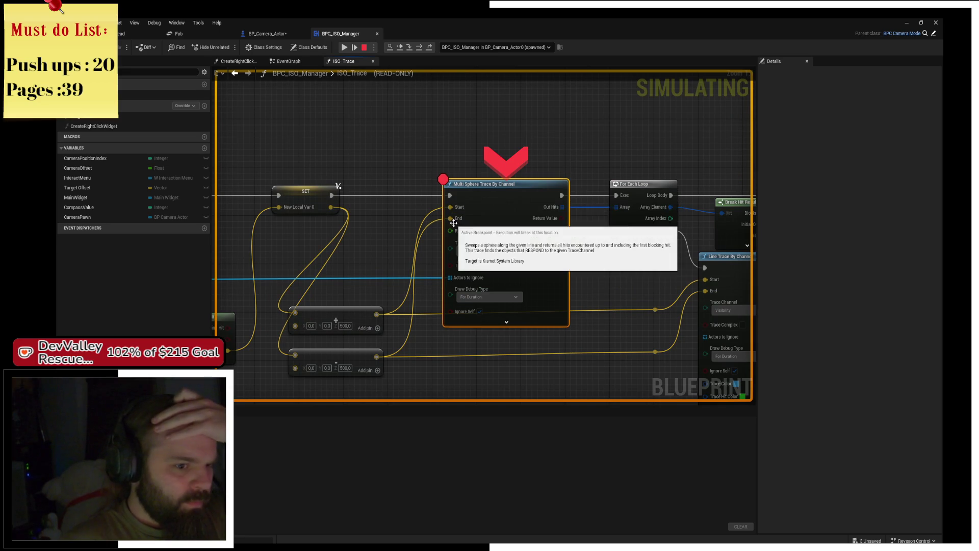
left_click_drag(570, 120, 353, 96)
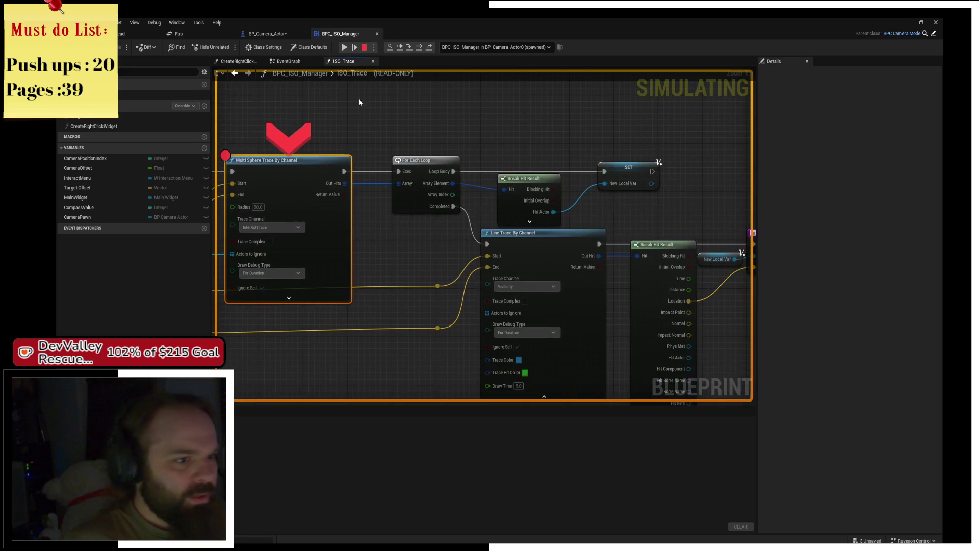
left_click(419, 47)
left_click(419, 47)
- Check Break Hit Result's Location (0,0,0), step to the Return Node, then step out of ISO_Trace
mouse_move(430, 183)
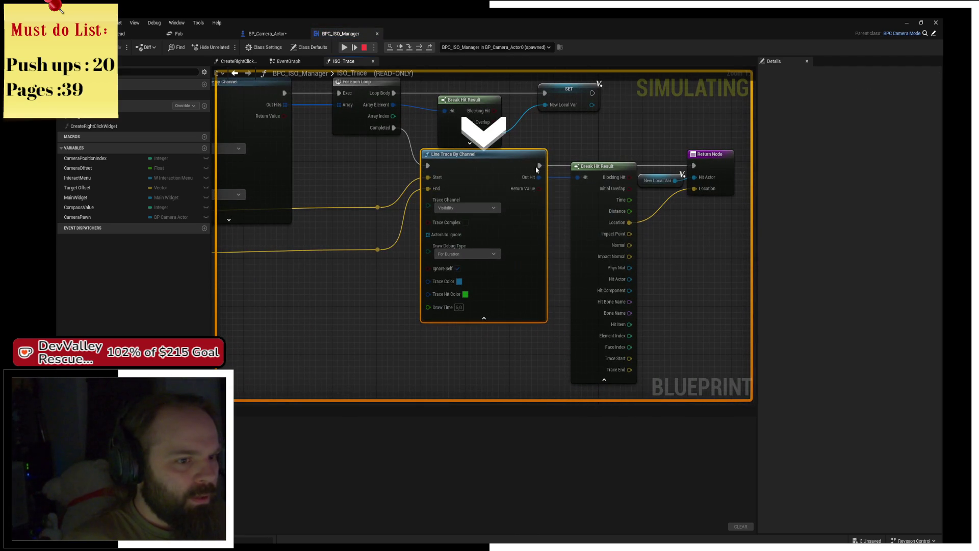
left_click_drag(586, 151, 440, 154)
mouse_move(478, 225)
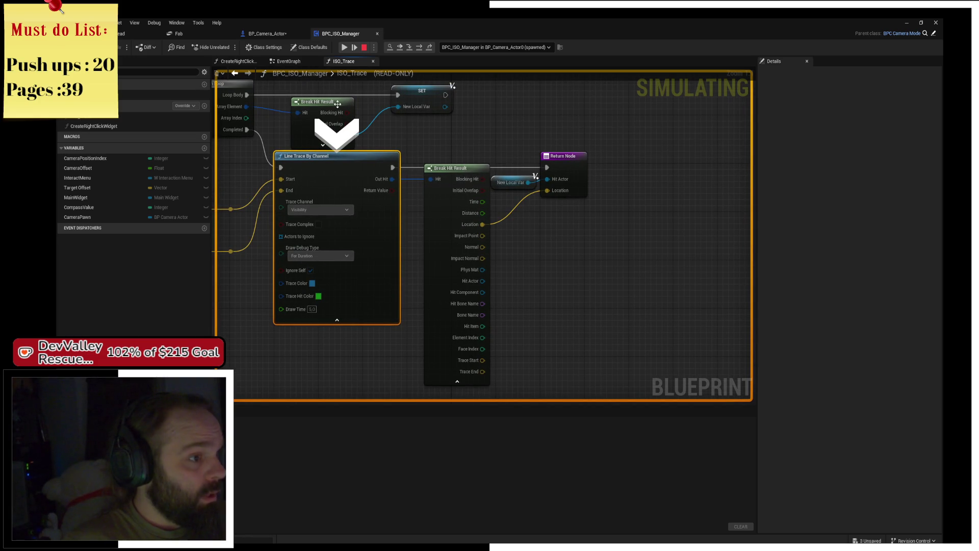
left_click(414, 47)
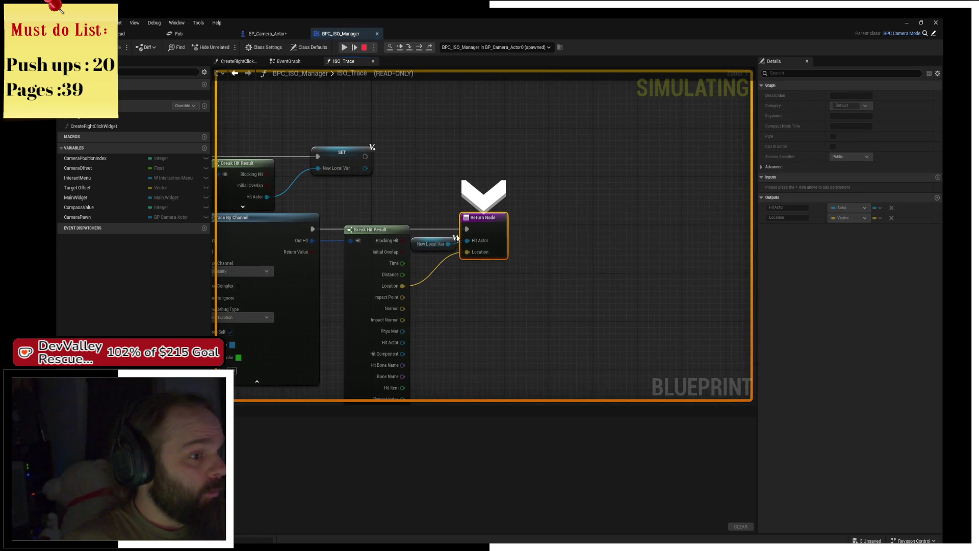
mouse_move(470, 252)
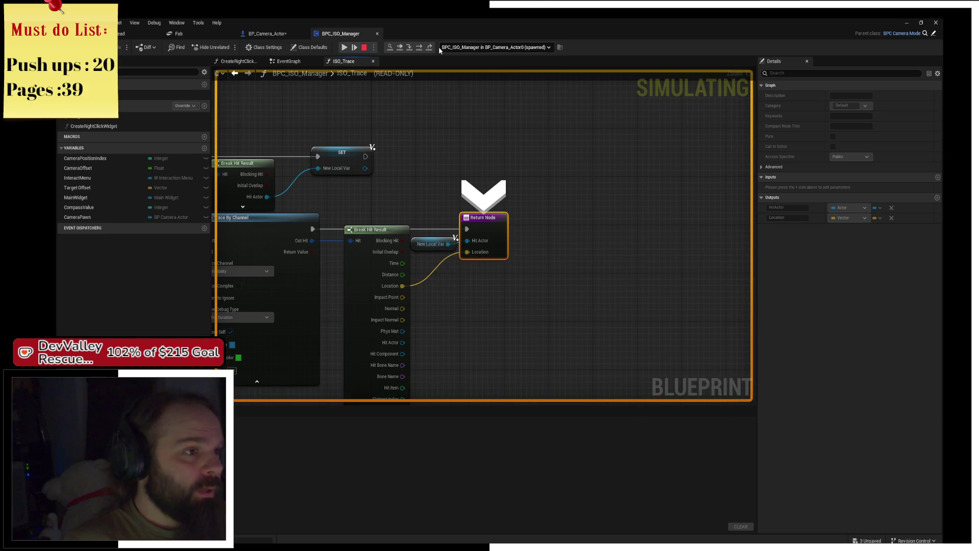
left_click(422, 50)
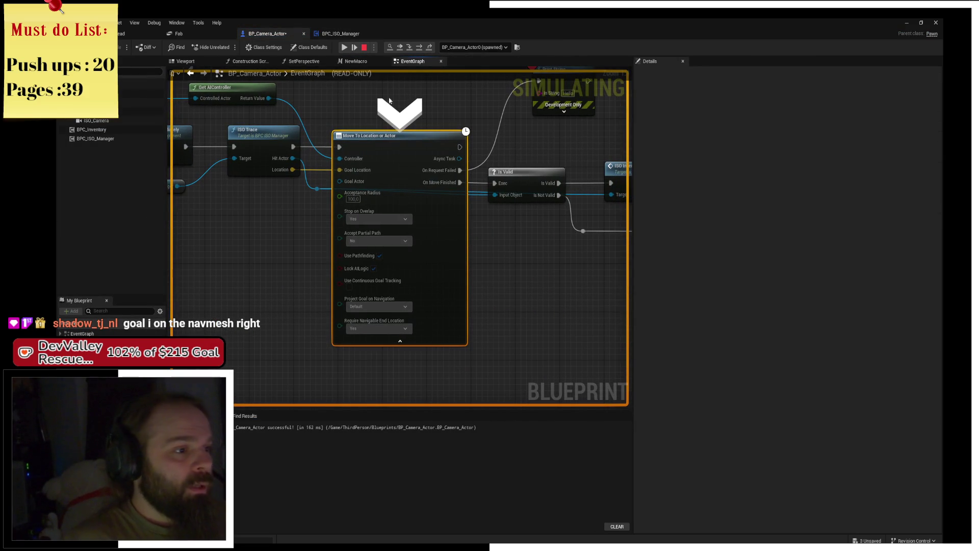
- Check the Move To node's Goal Location pin and resume the game
mouse_move(341, 171)
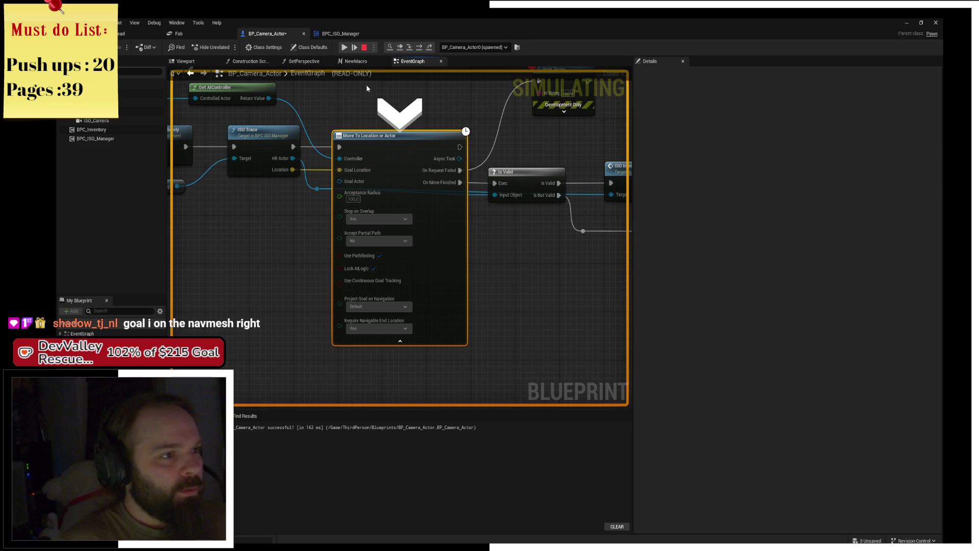
left_click(426, 49)
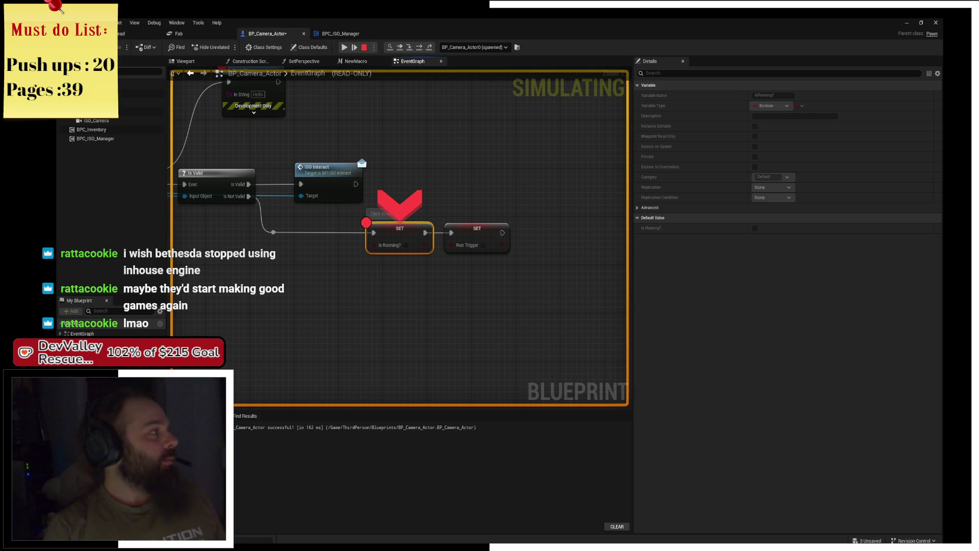
- Switch from the paused editor to a new Brave browser tab
key("alt+Tab")
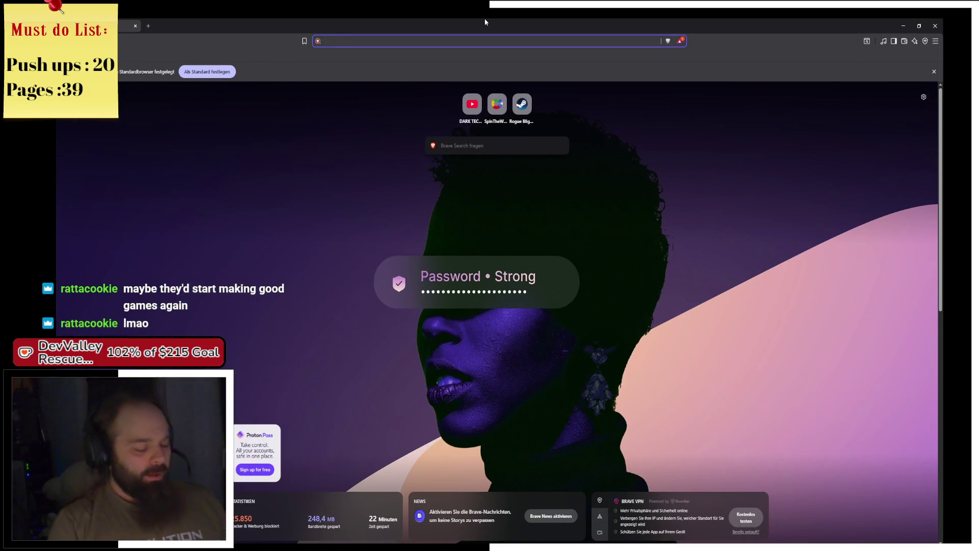
- Search for 'skyrim 2025', filter to videos, and briefly view the first result
type("skyri")
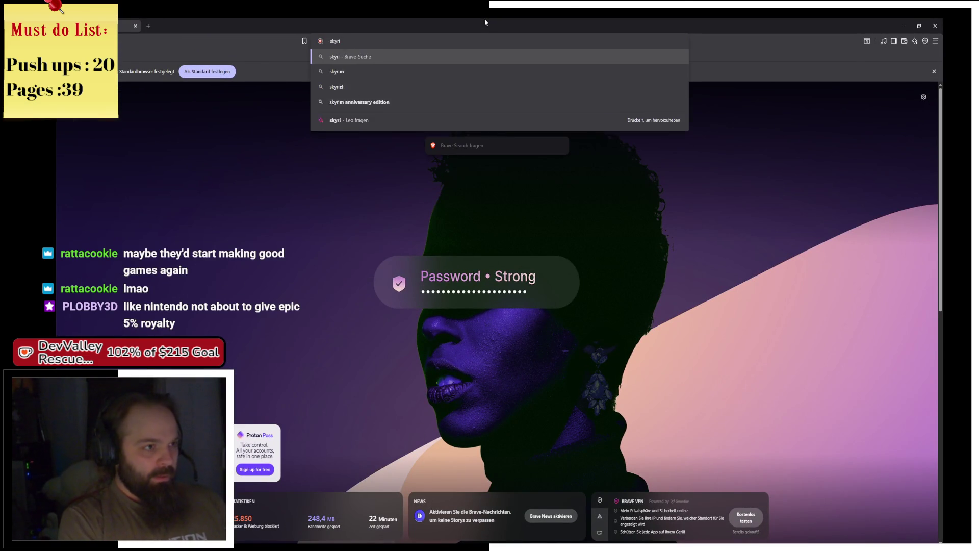
type("m 2025")
key("Return")
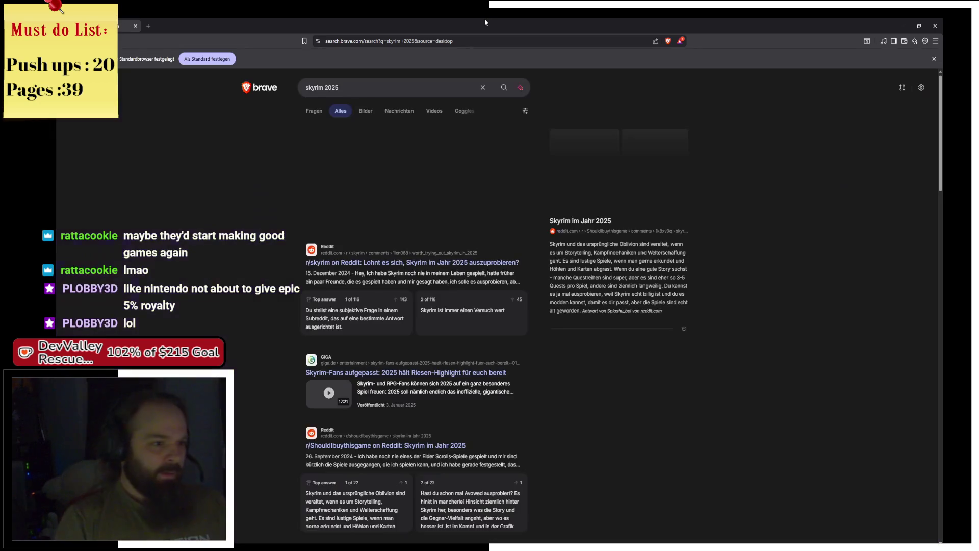
left_click(430, 113)
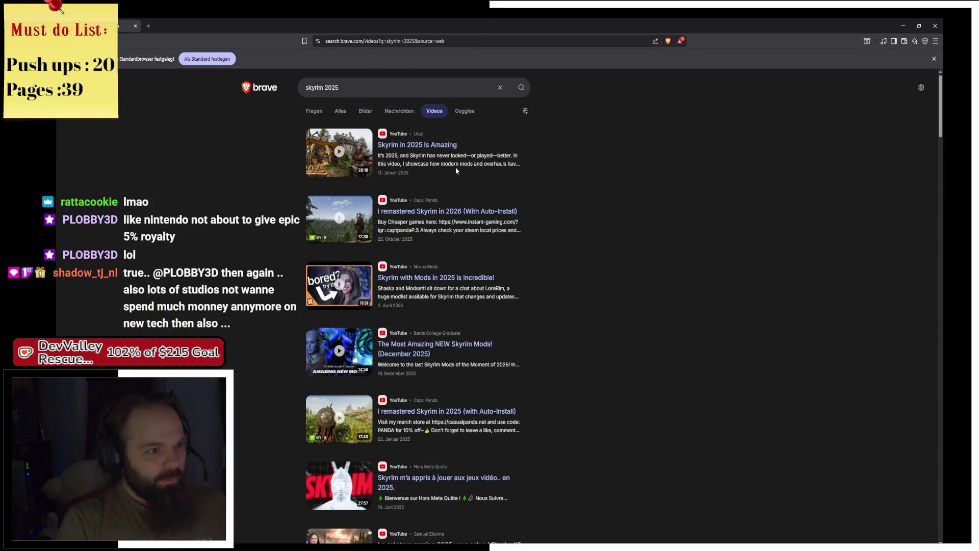
left_click(342, 156)
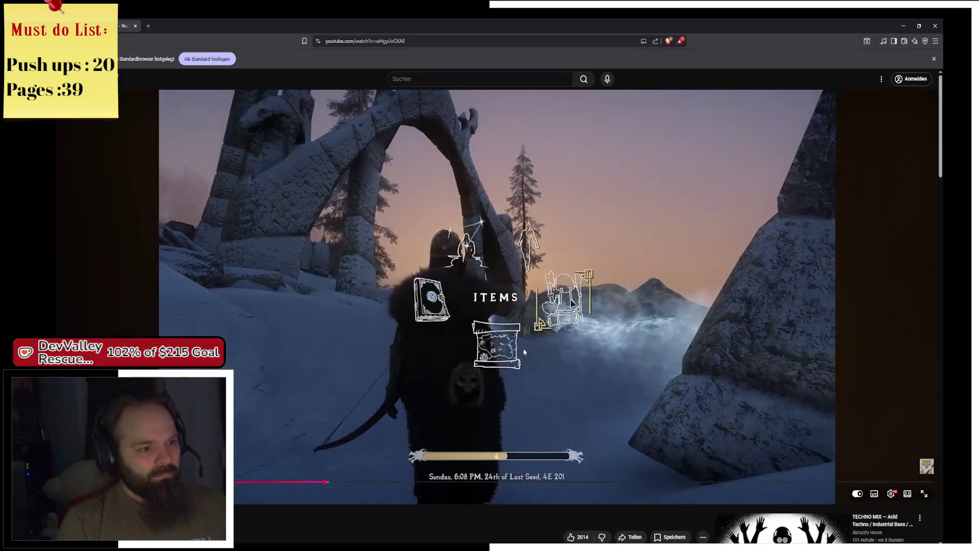
key("alt+Left")
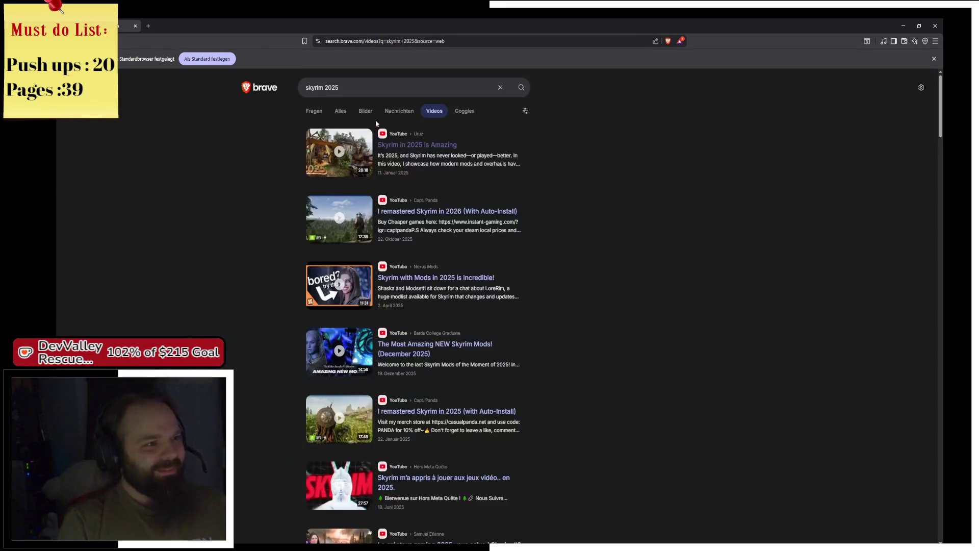
- Change the query to 'skyrim modded' and scroll through the video results
left_click(372, 87)
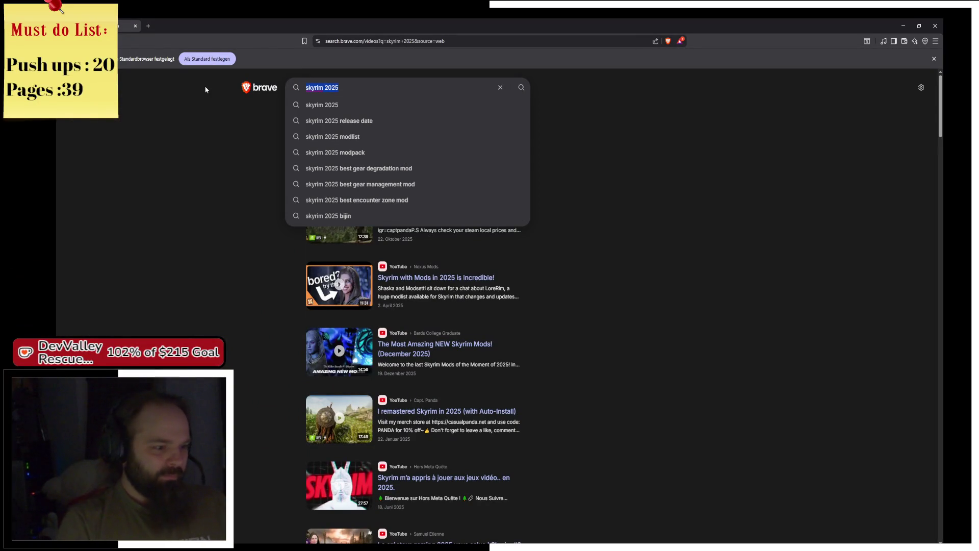
key("BackSpace")
key("BackSpace")
key("BackSpace")
type("mo")
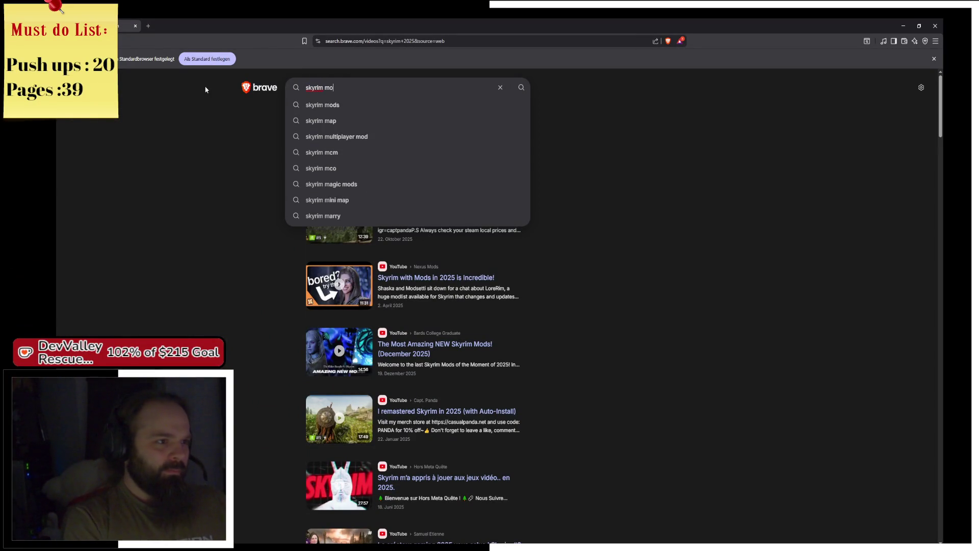
type("dded")
key("Return")
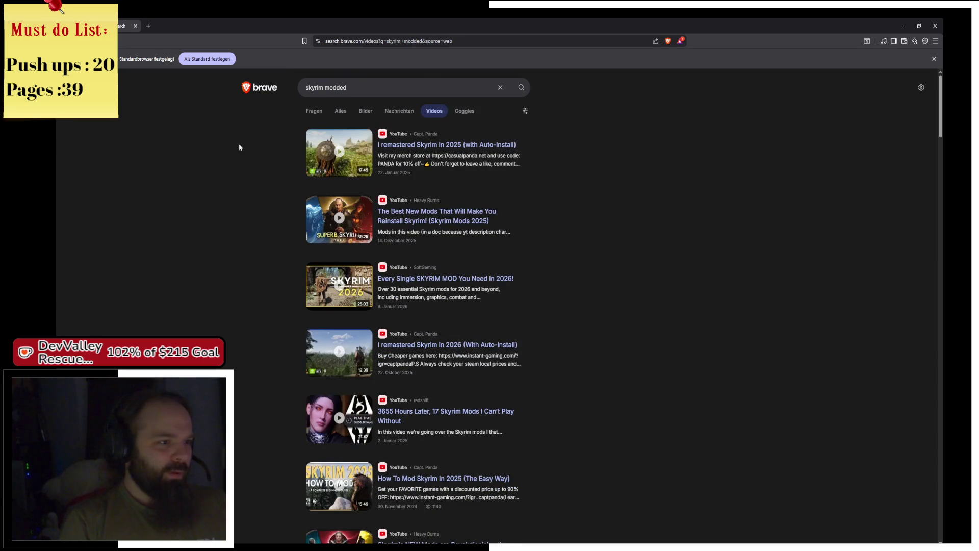
scroll(293, 247, "down", 3)
scroll(299, 254, "down", 1)
scroll(280, 276, "down", 6)
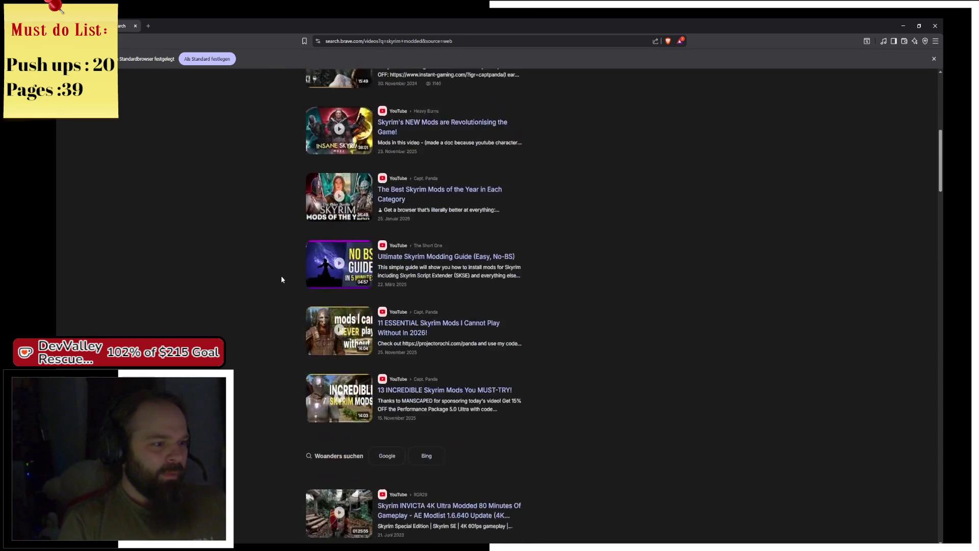
scroll(289, 310, "down", 4)
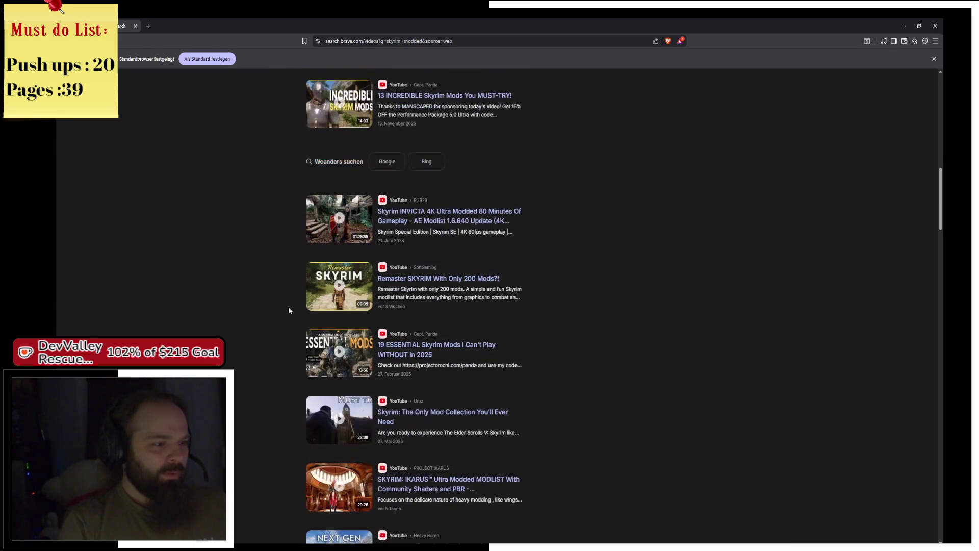
scroll(337, 232, "down", 1)
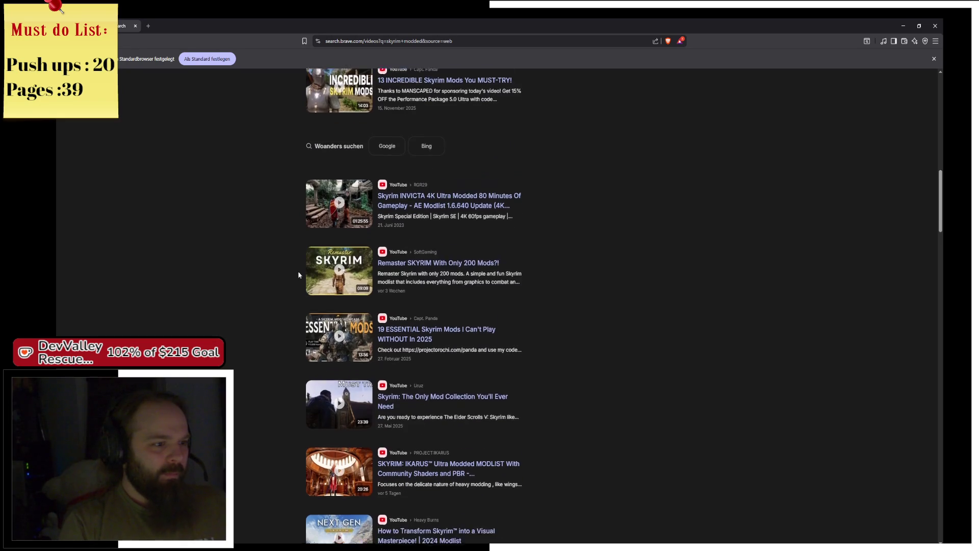
- Watch the SoftGaming Skyrim mods video from around 2:30, then go back
left_click(341, 250)
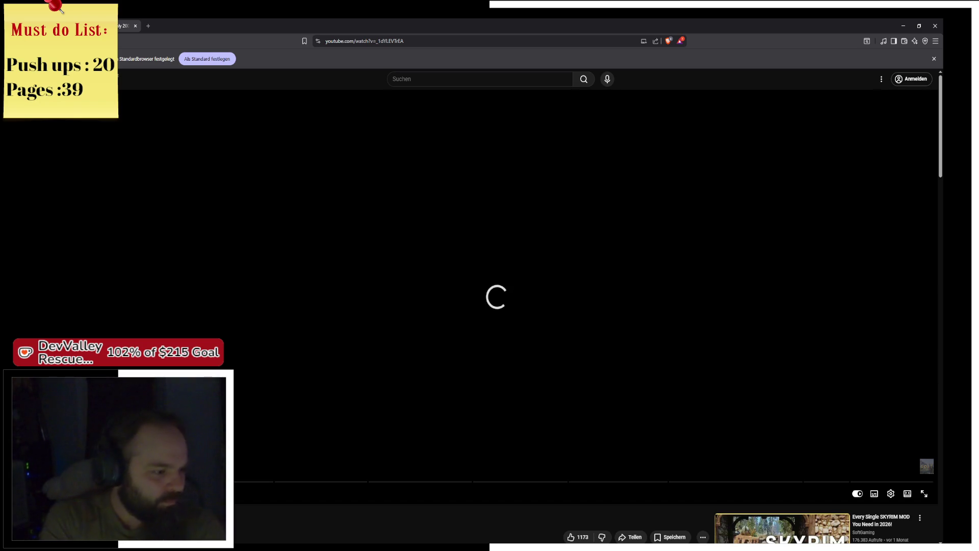
mouse_move(227, 482)
left_mouse_down()
mouse_move(168, 482)
mouse_move(302, 479)
left_mouse_up()
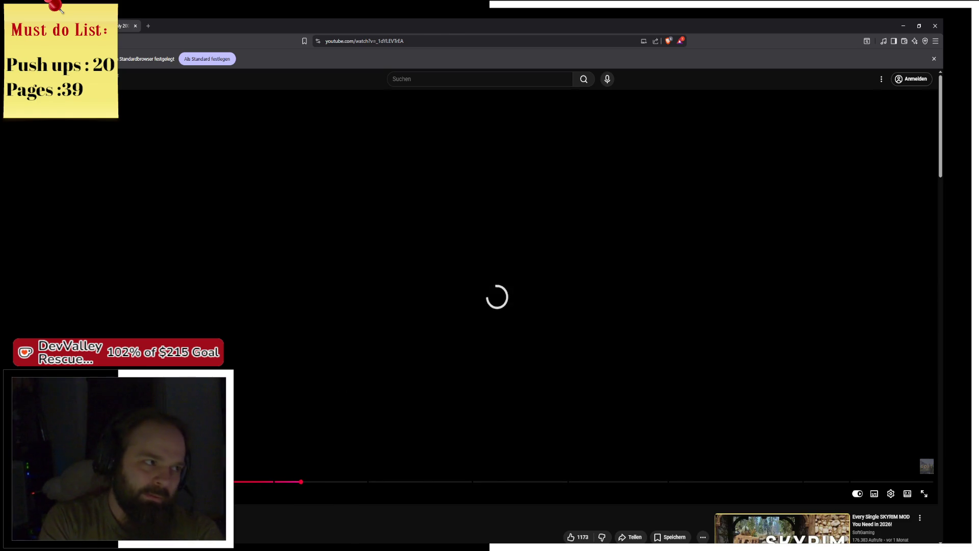
key("alt+Left")
- Open '11 Years Later, This is Modded Skyrim', skip ahead, then return to results
scroll(256, 296, "down", 5)
scroll(256, 296, "down", 3)
left_click(336, 384)
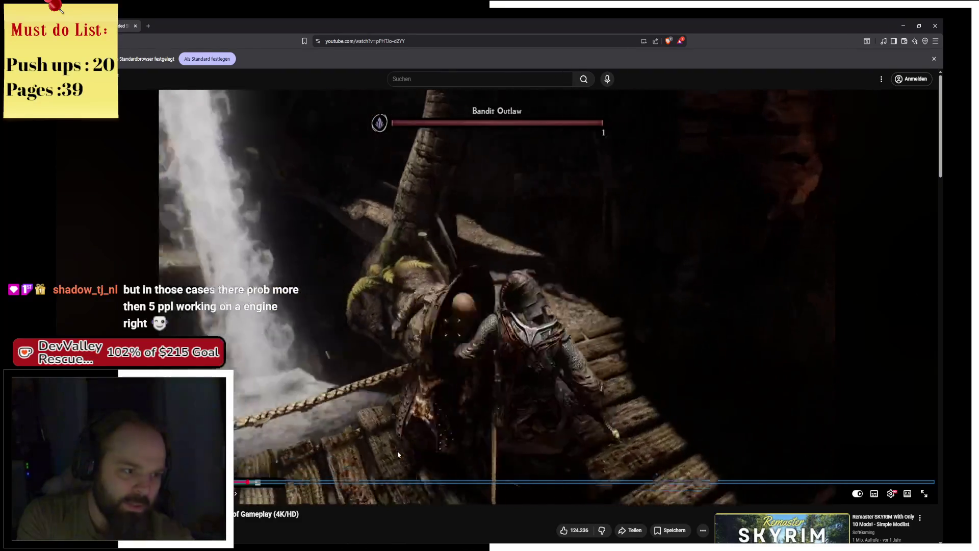
key("Right")
key("Right")
key("Right")
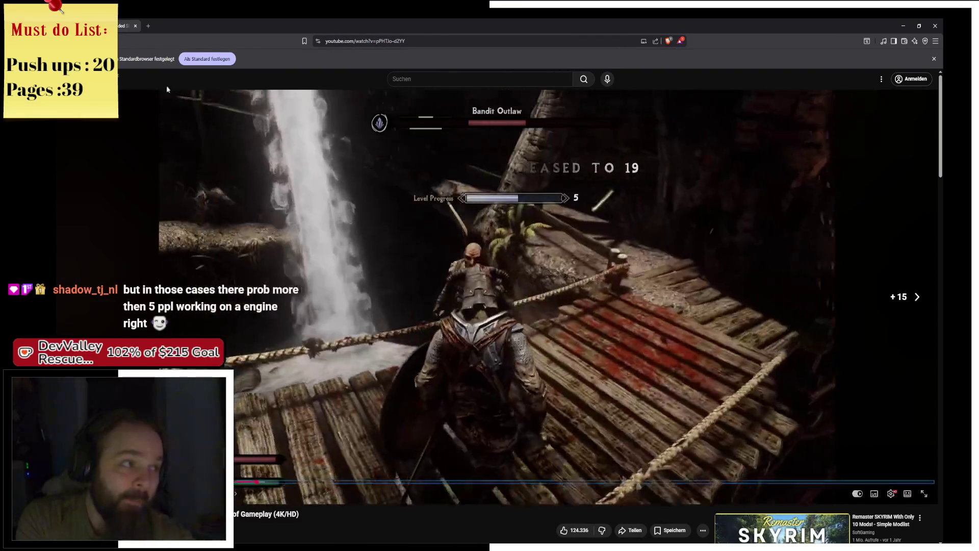
key("alt+Left")
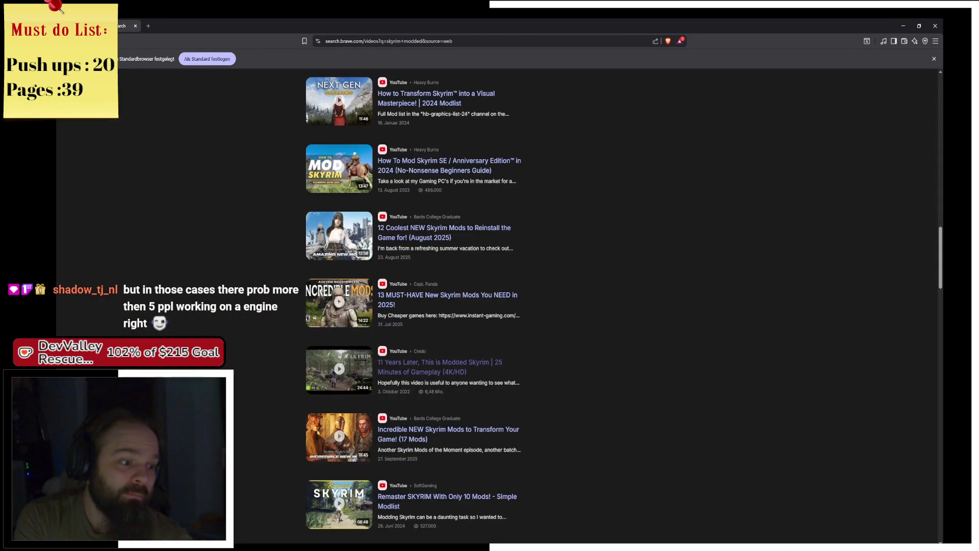
- Scroll the results, then search for 'skyrim modded crazy'
scroll(235, 462, "down", 10)
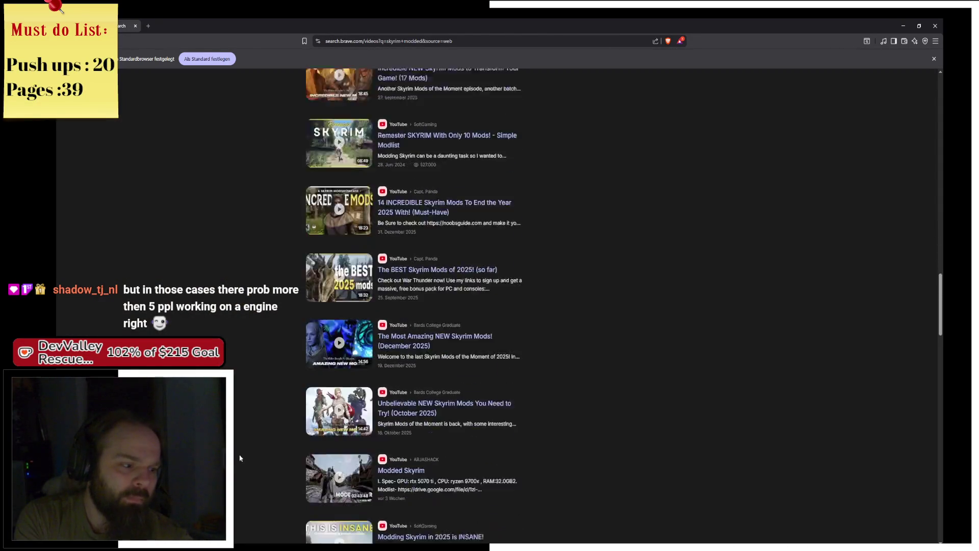
scroll(236, 462, "down", 8)
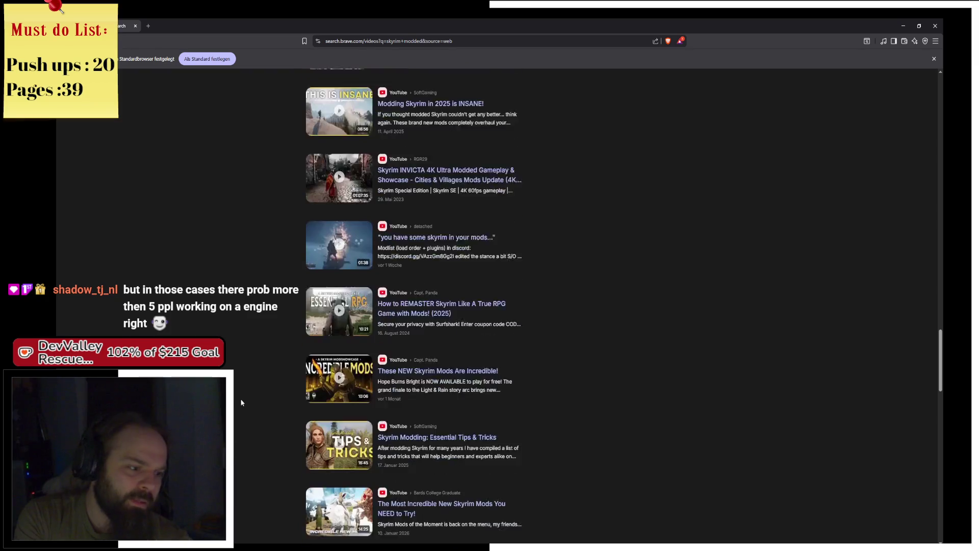
scroll(242, 403, "down", 5)
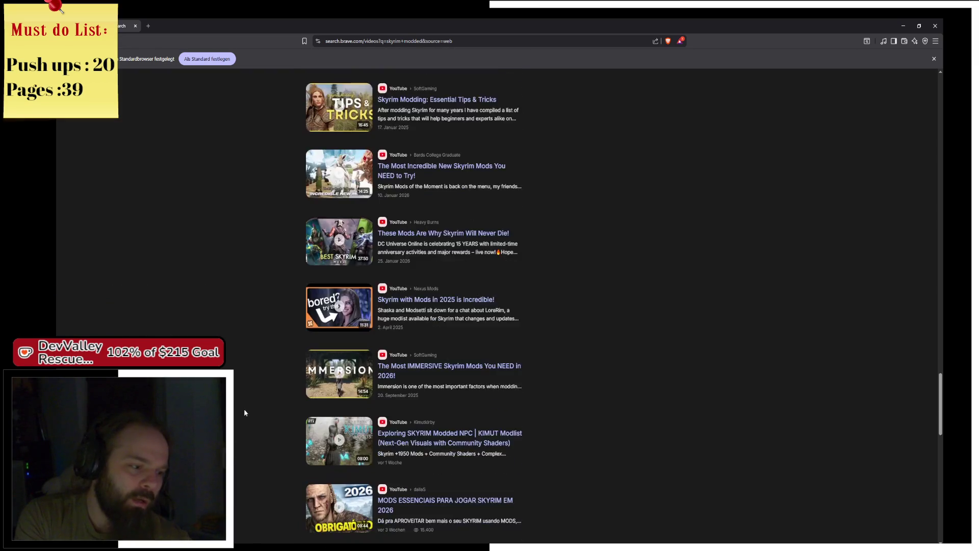
scroll(244, 411, "down", 6)
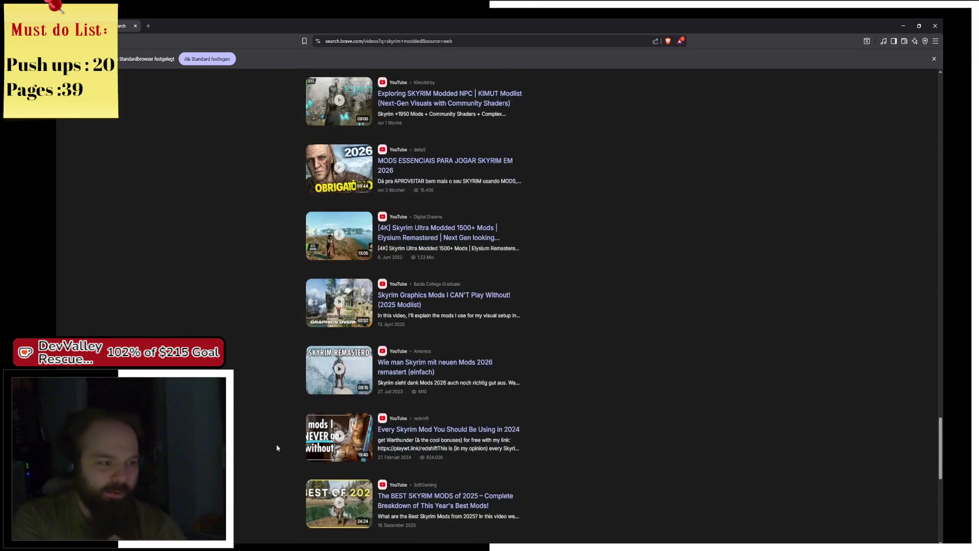
scroll(277, 433, "down", 6)
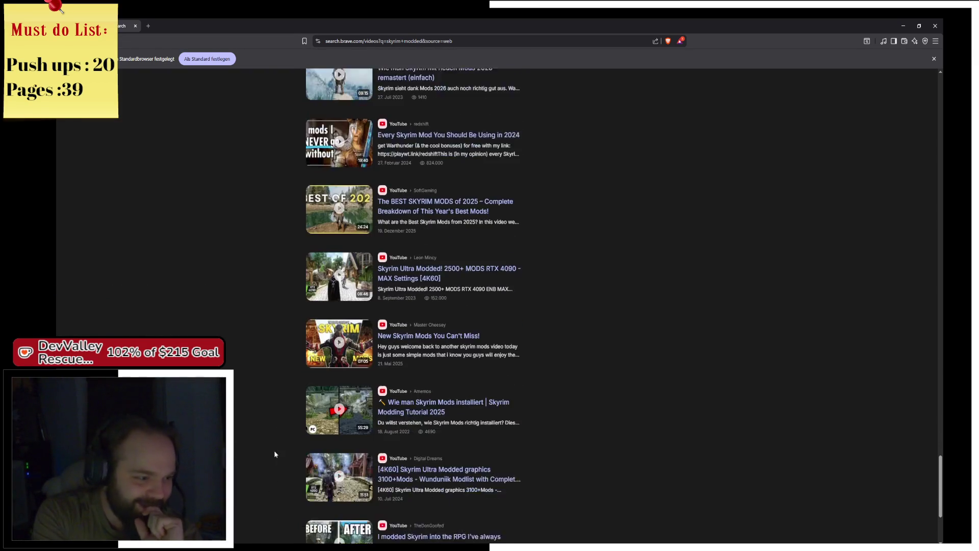
scroll(267, 435, "down", 3)
scroll(280, 214, "up", 20)
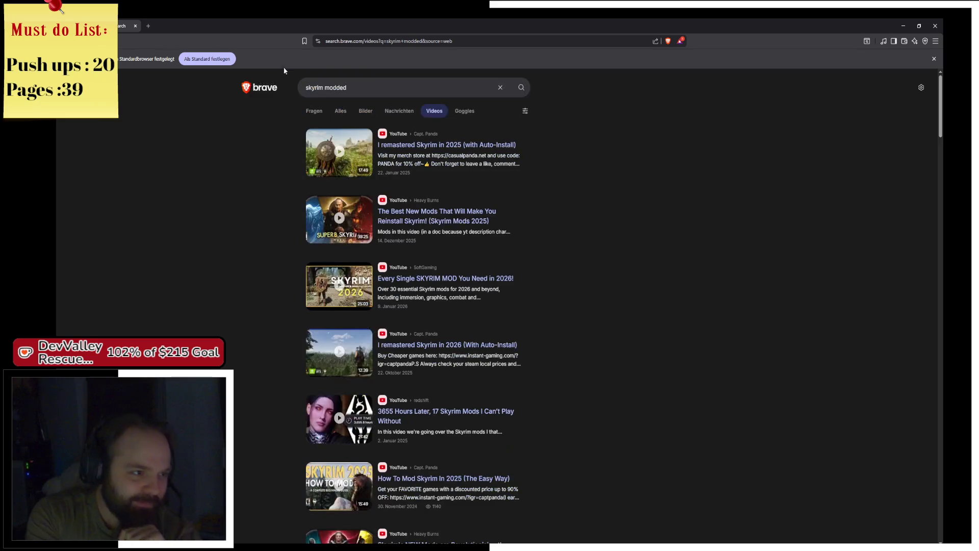
left_click(365, 91)
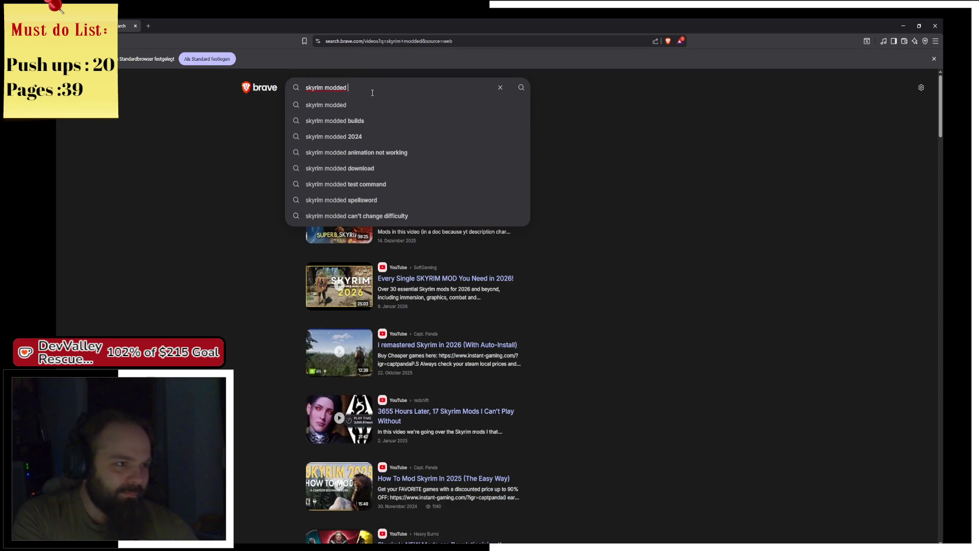
type("crazy")
key("Return")
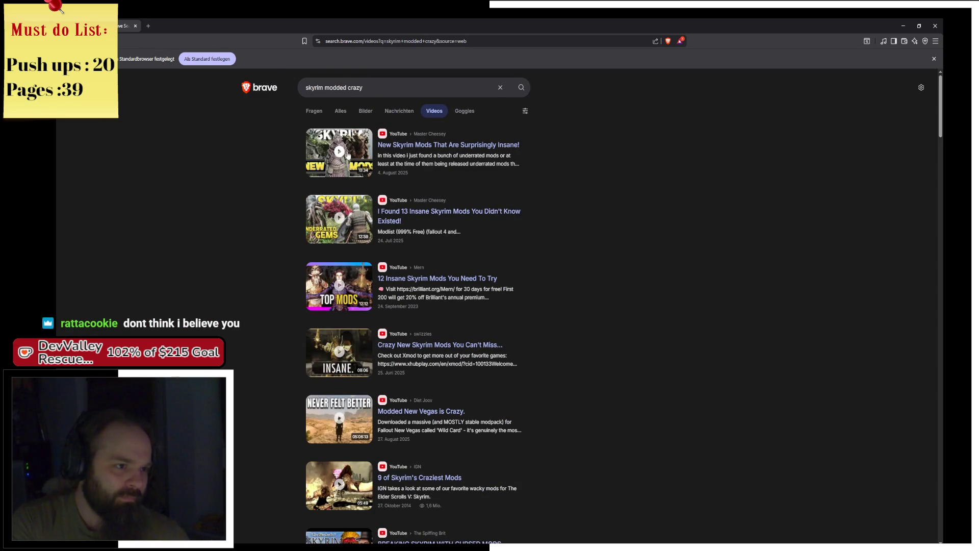
- Replace 'crazy' with 'graphics' in the search and open the How to Transform Skyrim 2024 Modlist video
scroll(327, 266, "down", 3)
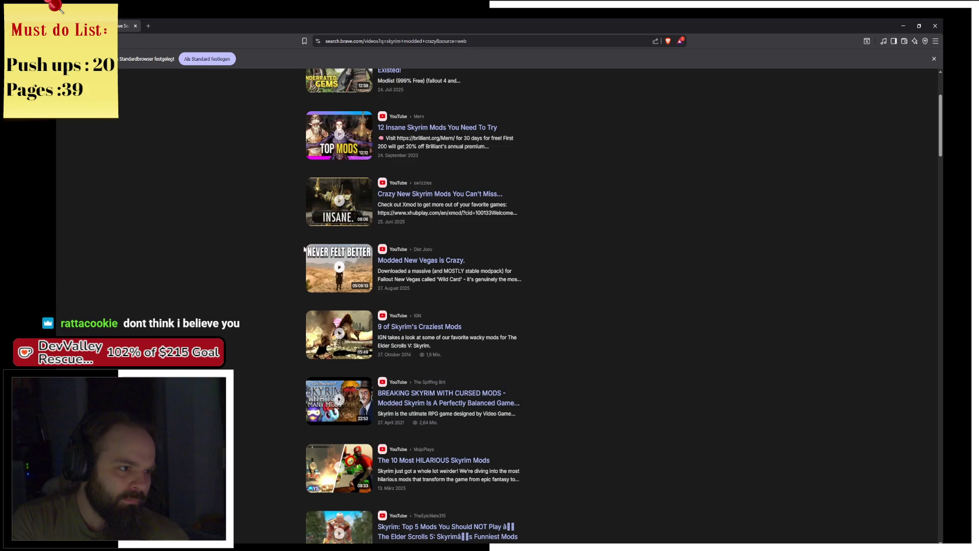
scroll(247, 358, "up", 3)
double_click(349, 88)
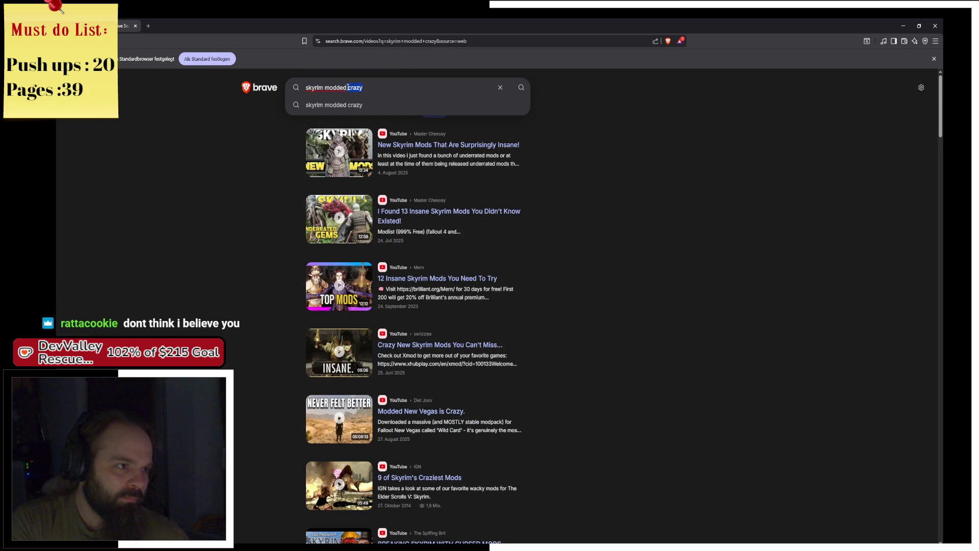
type("graphics")
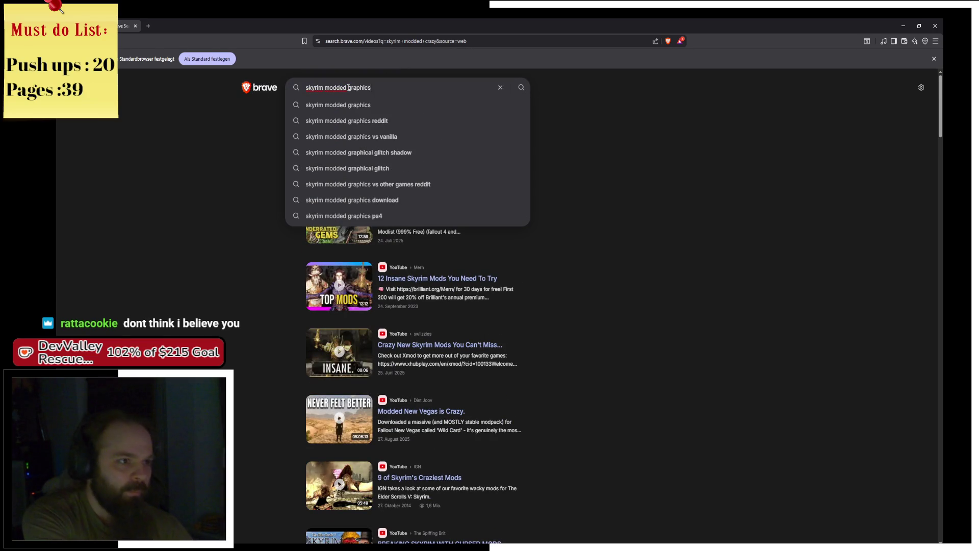
key("Return")
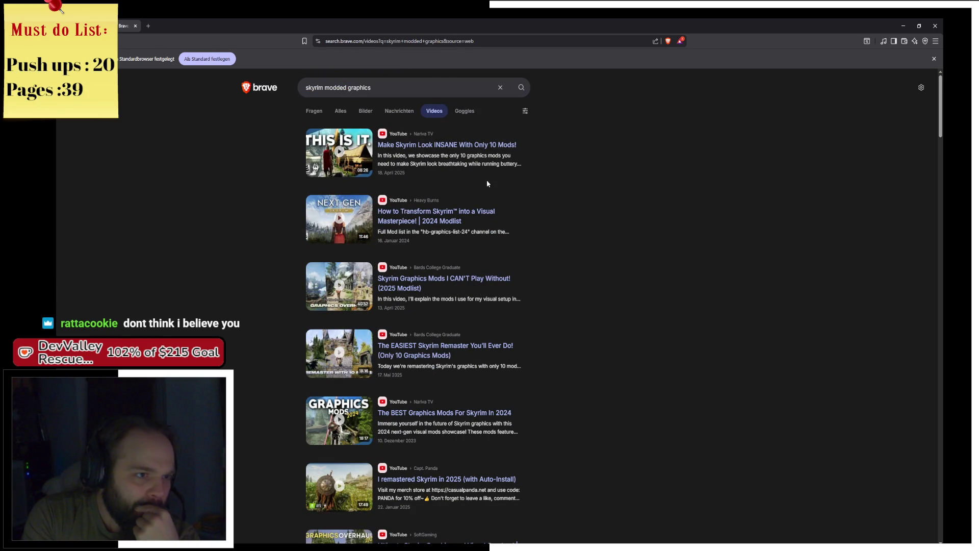
left_click(339, 218)
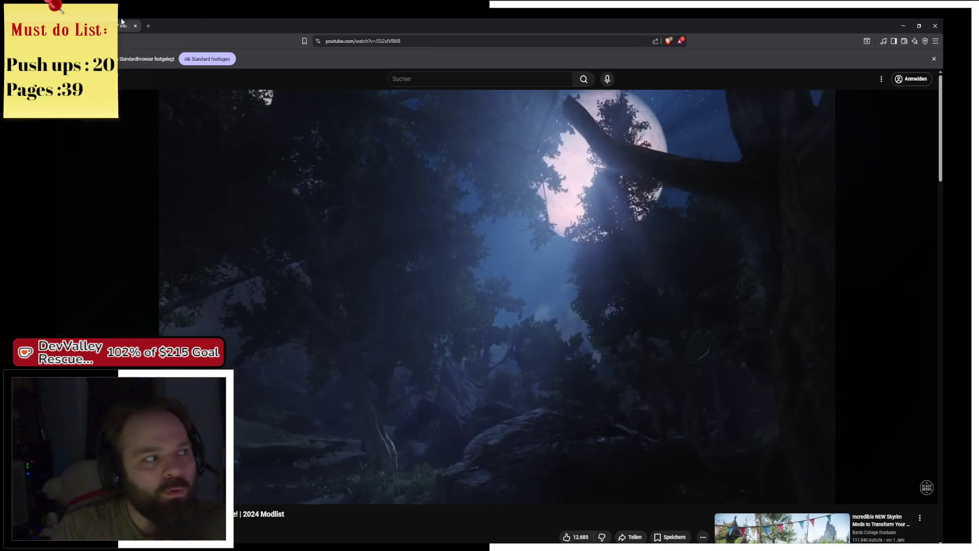
- Return to the BP_Camera_Actor graph, pan toward the SET node, then launch Steam from system search
key("alt+Tab")
left_click_drag(447, 316, 490, 304)
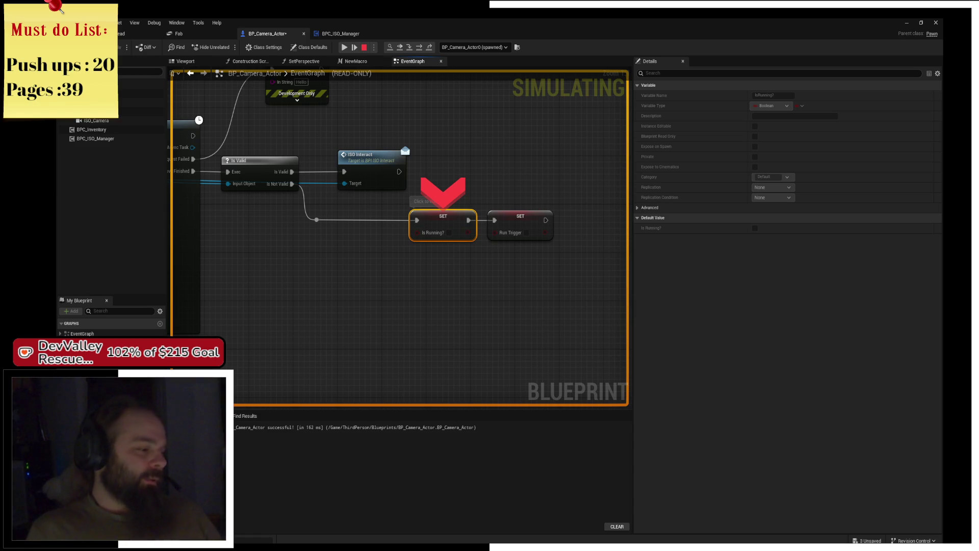
key("super")
type("steam")
key("Return")
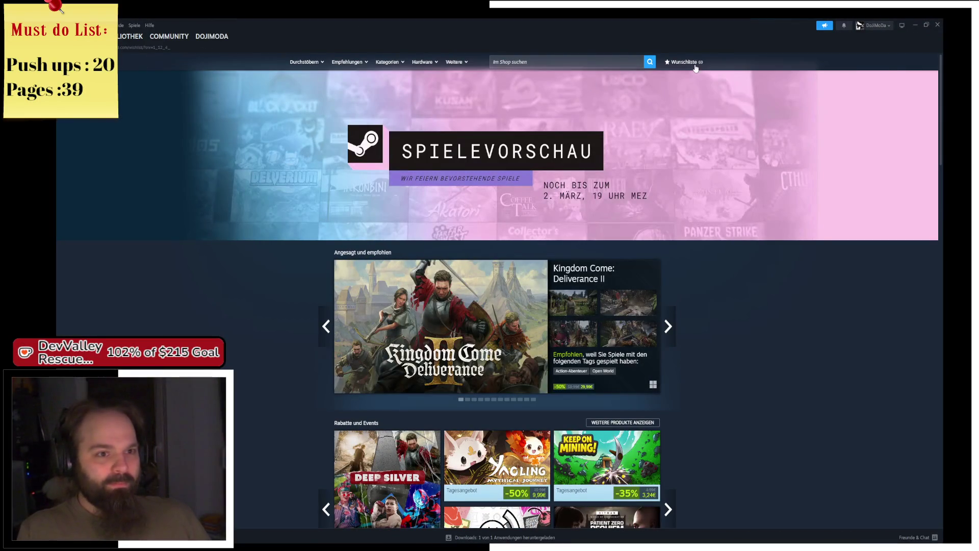
- Open the Steam wishlist and autoscroll until Sacred 2 Remaster and King Arthur: Legion IX appear
left_click(695, 63)
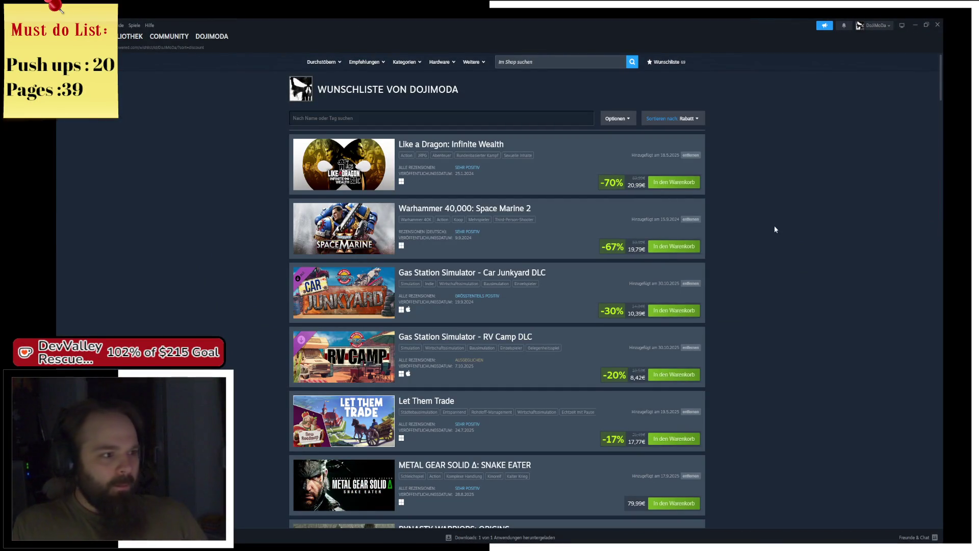
middle_click(784, 221)
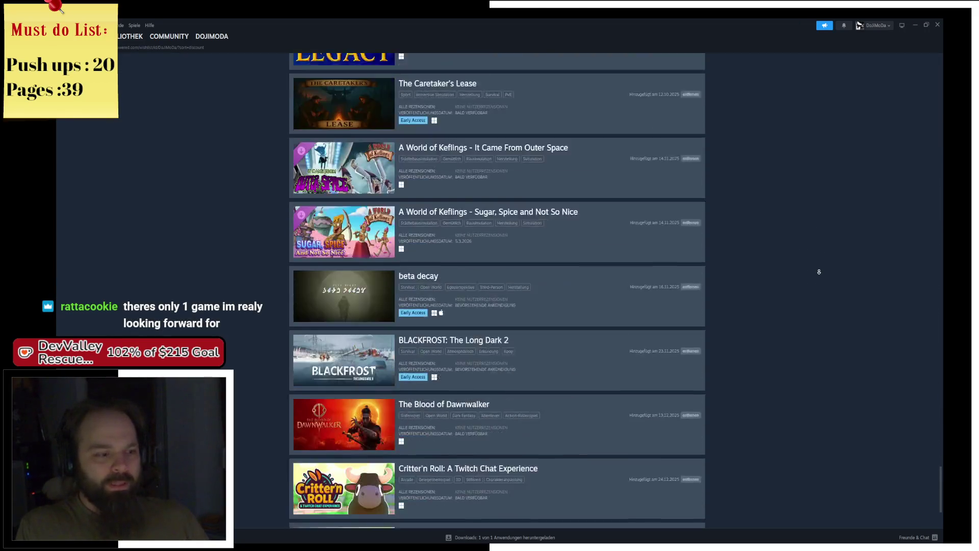
middle_click(819, 272)
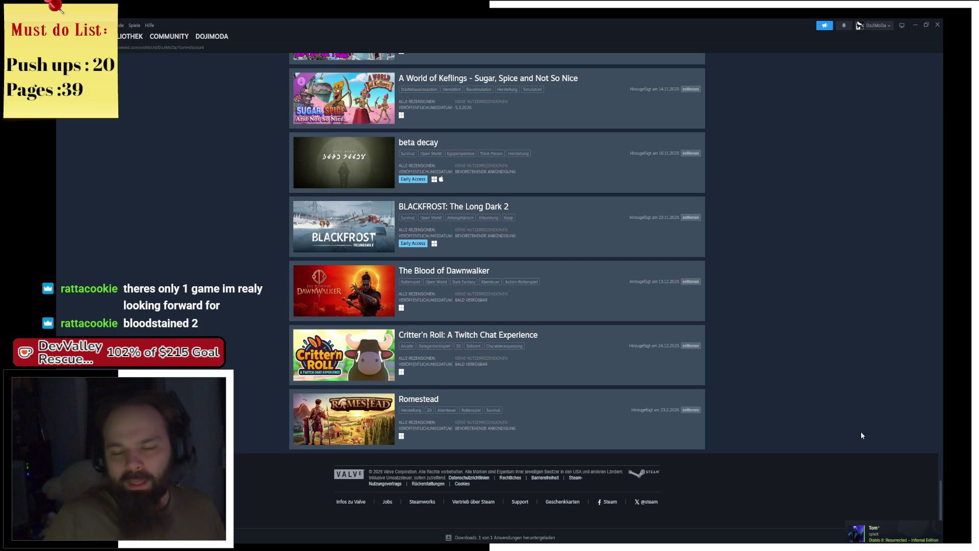
middle_click(800, 393)
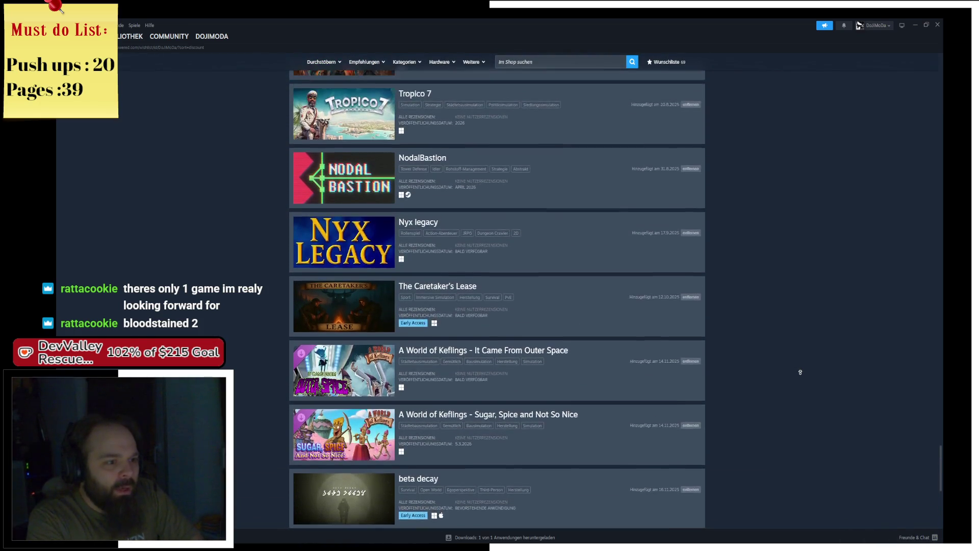
middle_click(801, 372)
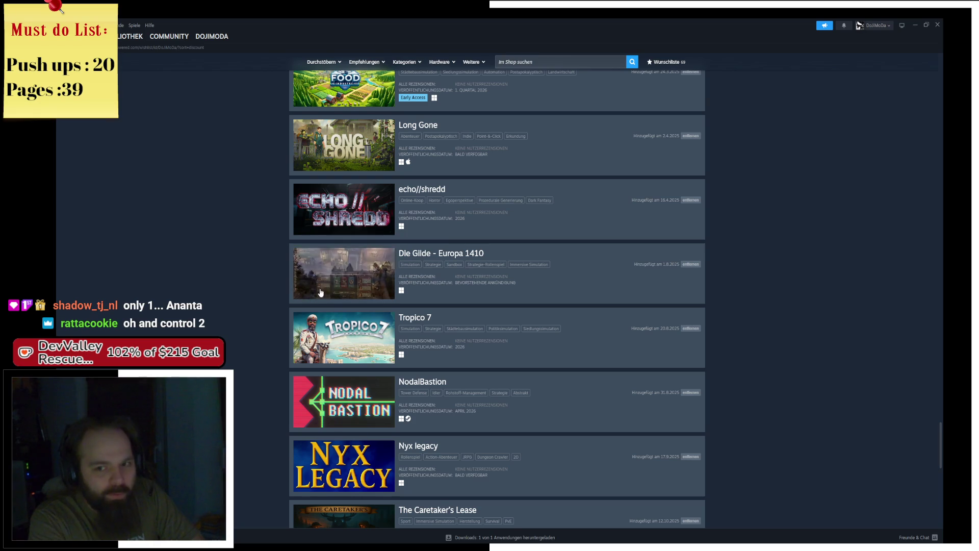
middle_click(236, 307)
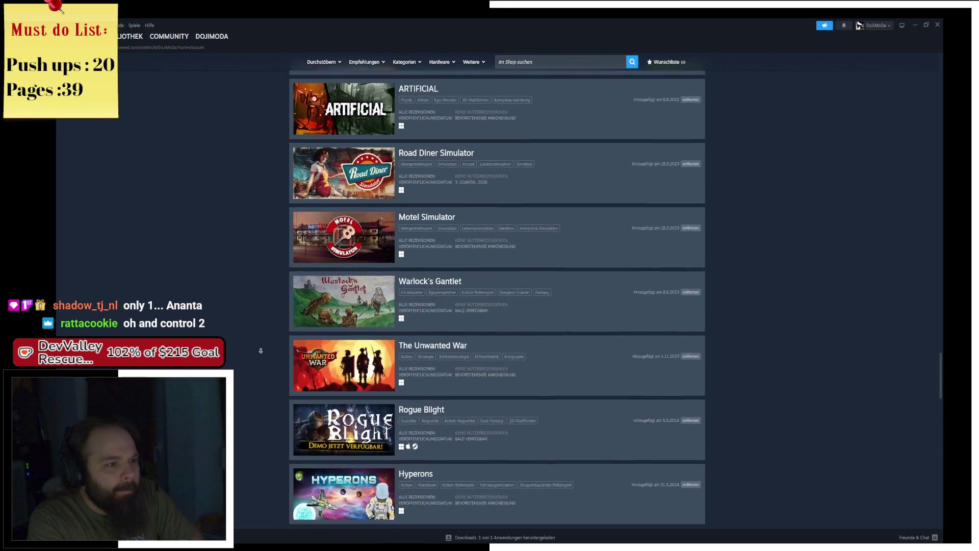
left_click(265, 369)
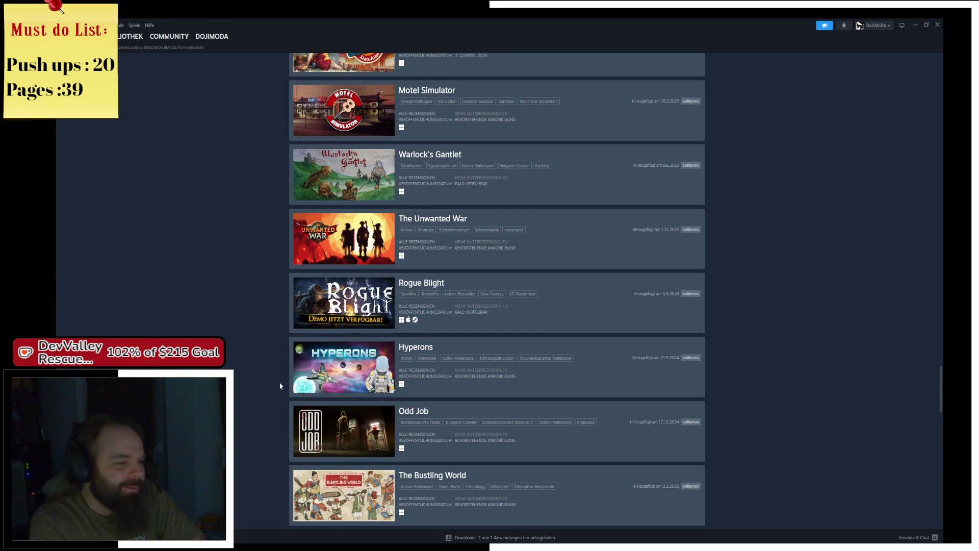
middle_click(281, 359)
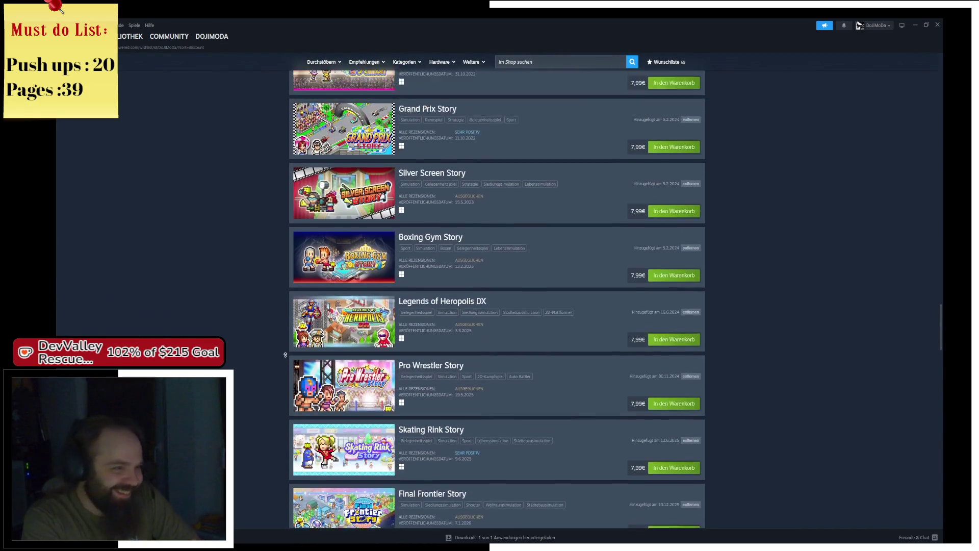
middle_click(279, 348)
- Scroll the wishlist up to the top discounted games, then back down to War Sails at 21,24€
scroll(280, 350, "up", 3)
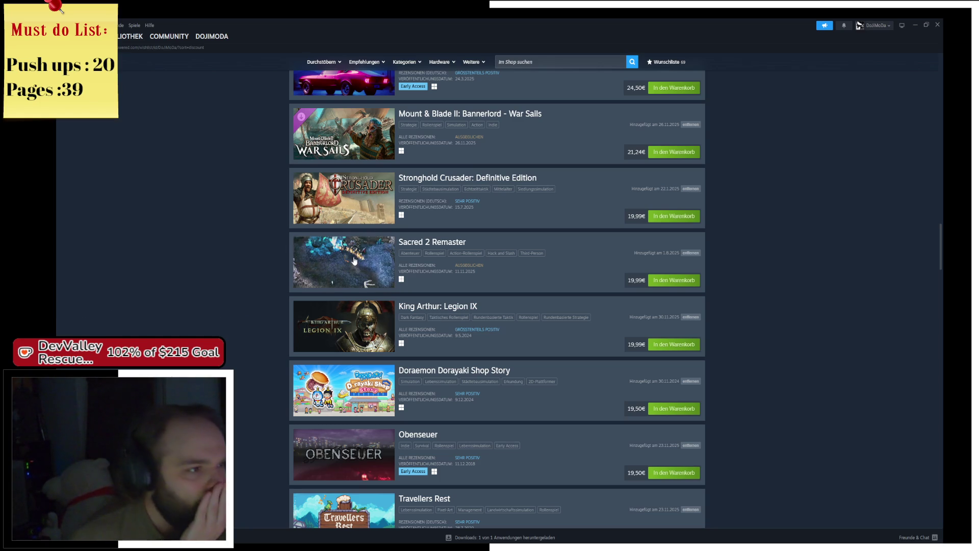
scroll(286, 255, "up", 1)
scroll(252, 252, "up", 2)
scroll(264, 247, "up", 2)
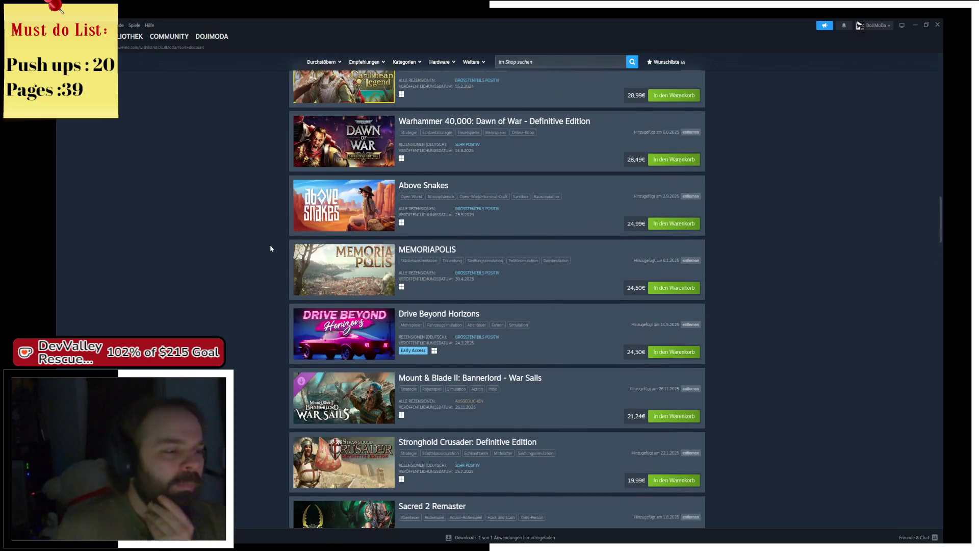
scroll(271, 244, "up", 1)
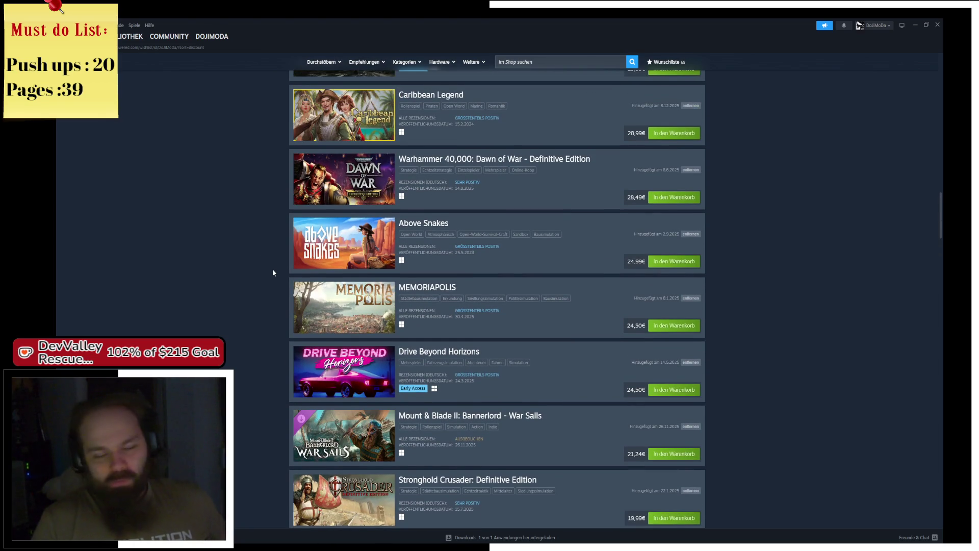
scroll(279, 302, "up", 1)
scroll(278, 302, "up", 1)
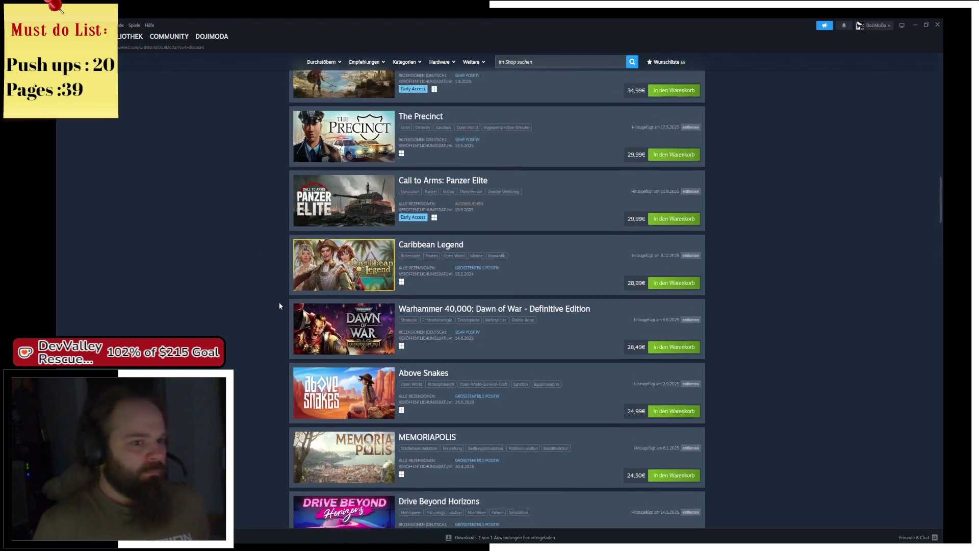
scroll(280, 306, "up", 2)
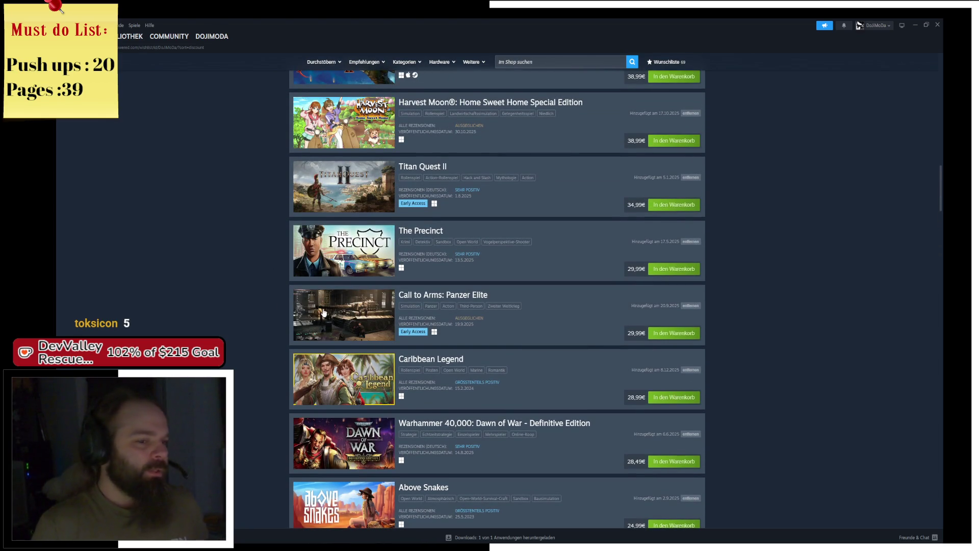
scroll(326, 309, "up", 2)
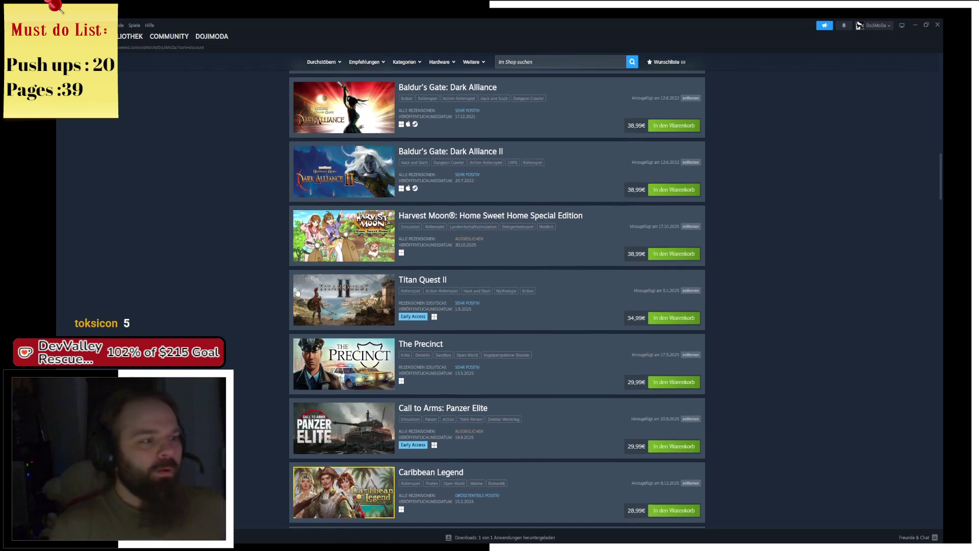
scroll(332, 302, "up", 1)
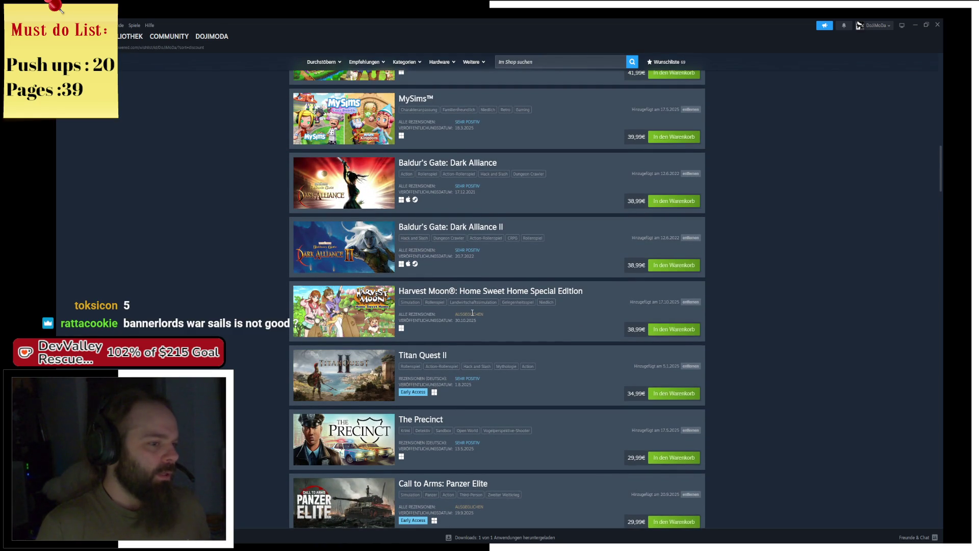
scroll(274, 255, "up", 5)
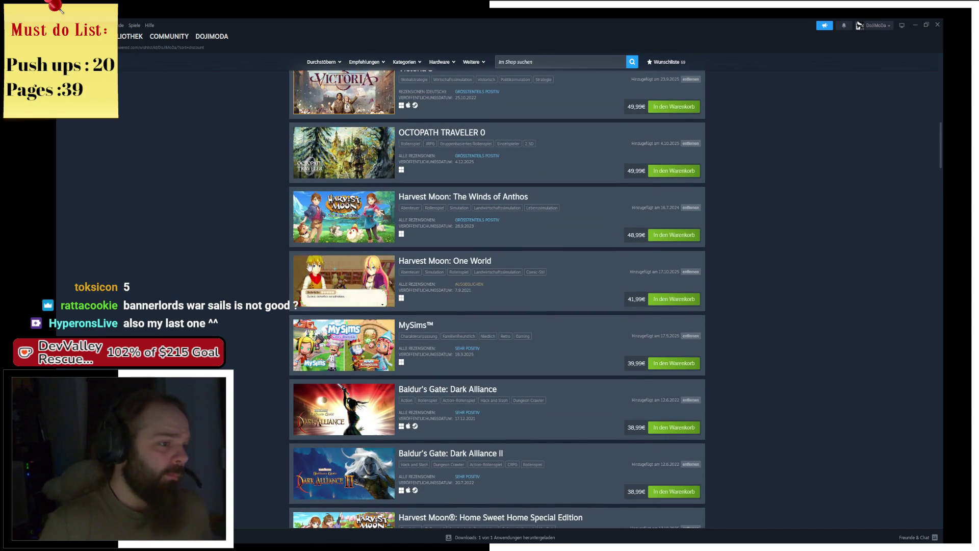
scroll(275, 230, "up", 3)
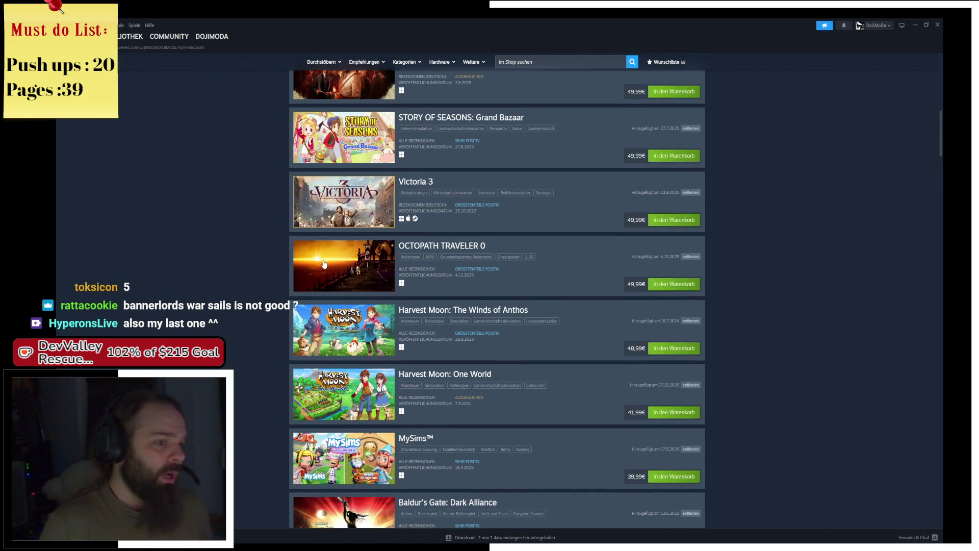
scroll(280, 264, "up", 4)
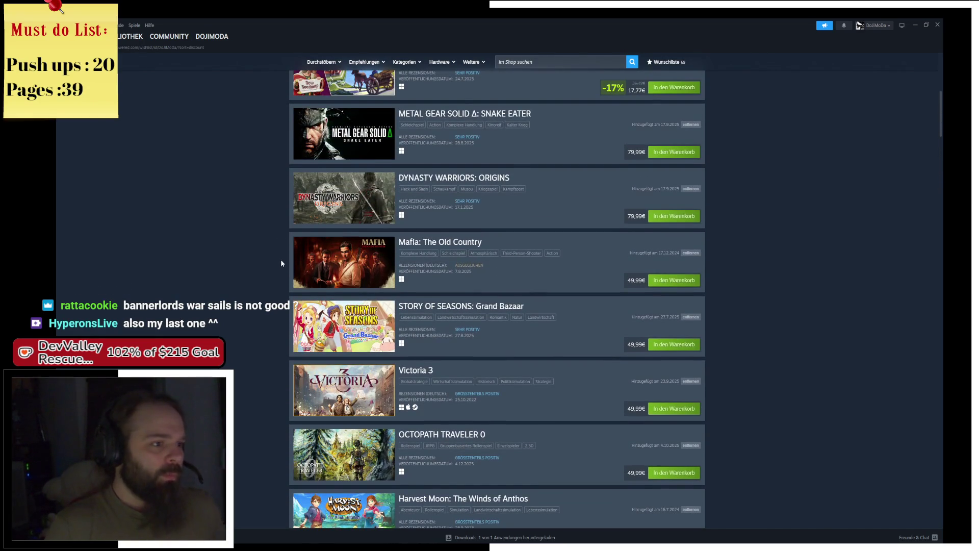
scroll(282, 263, "up", 6)
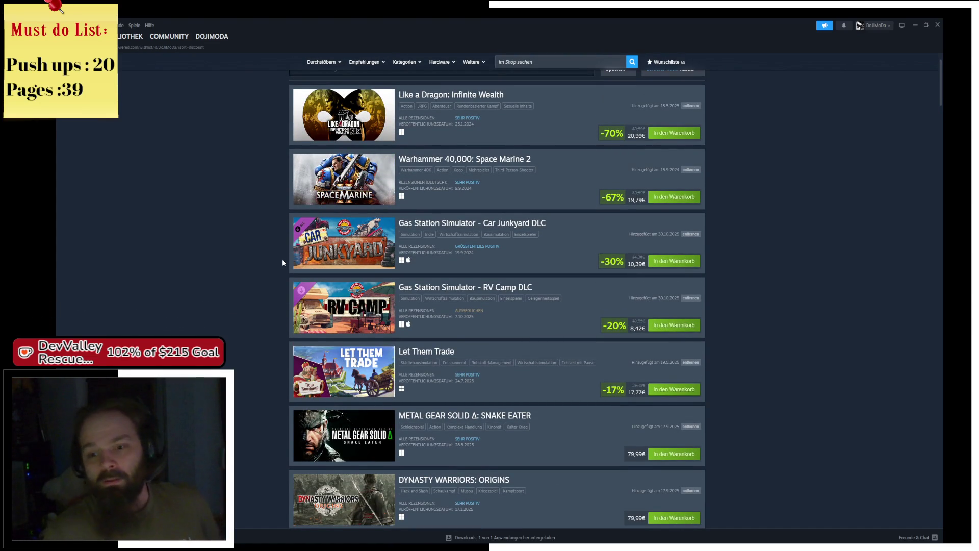
scroll(283, 257, "down", 1)
scroll(296, 355, "down", 18)
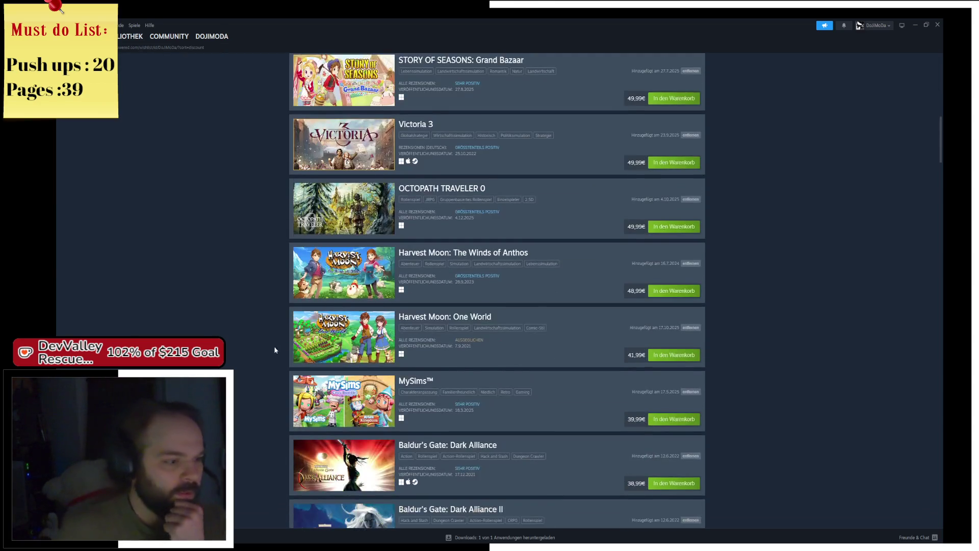
scroll(244, 392, "down", 10)
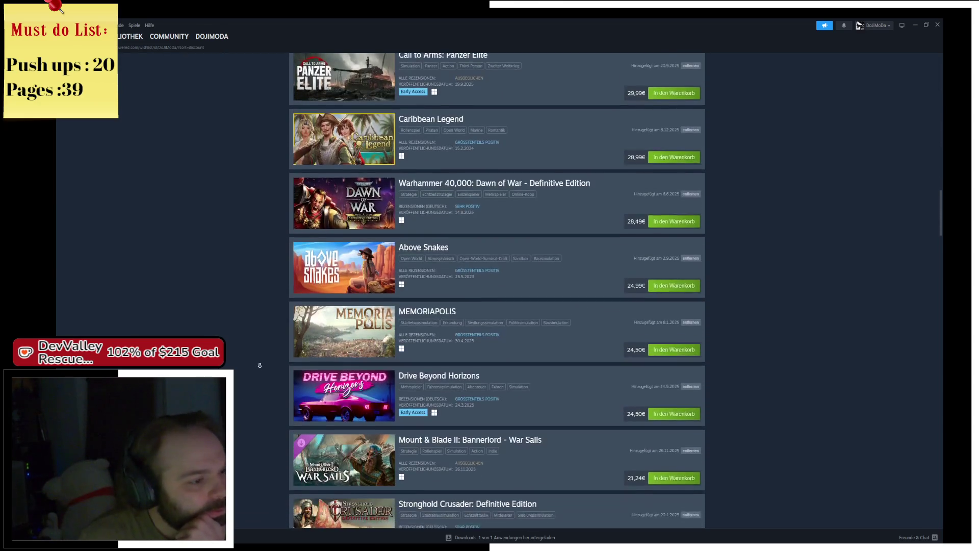
scroll(267, 378, "down", 3)
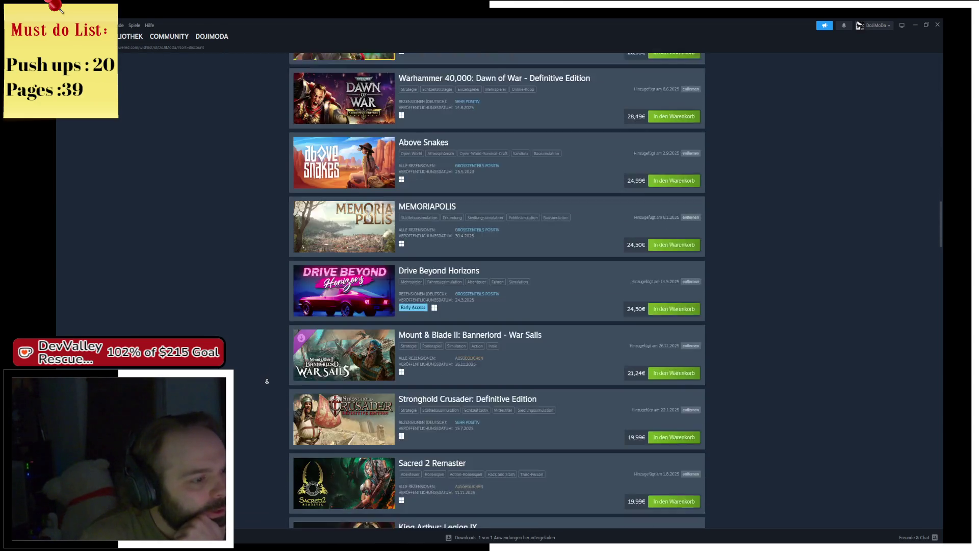
- Open the War Sails store page and jump to its user reviews, rated Ausgeglichen
left_click(470, 293)
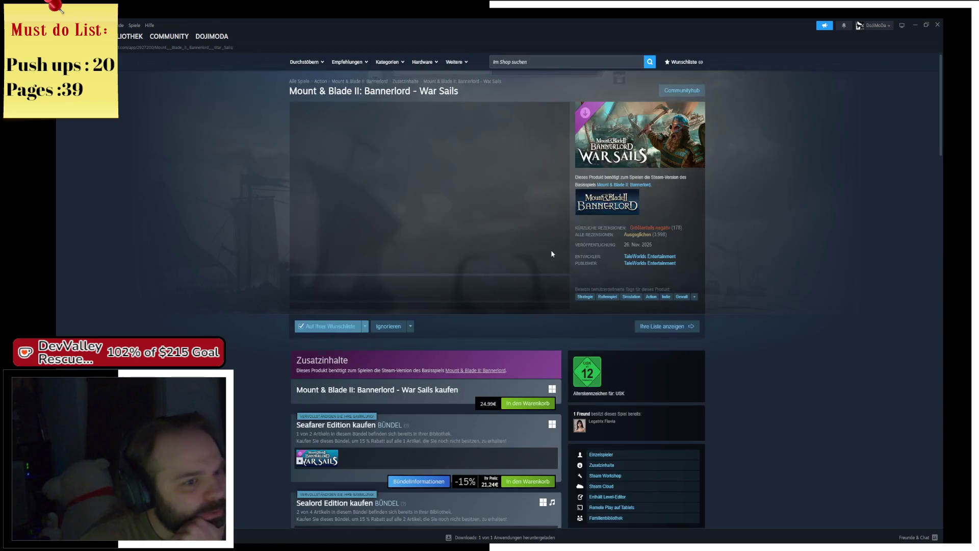
mouse_move(656, 229)
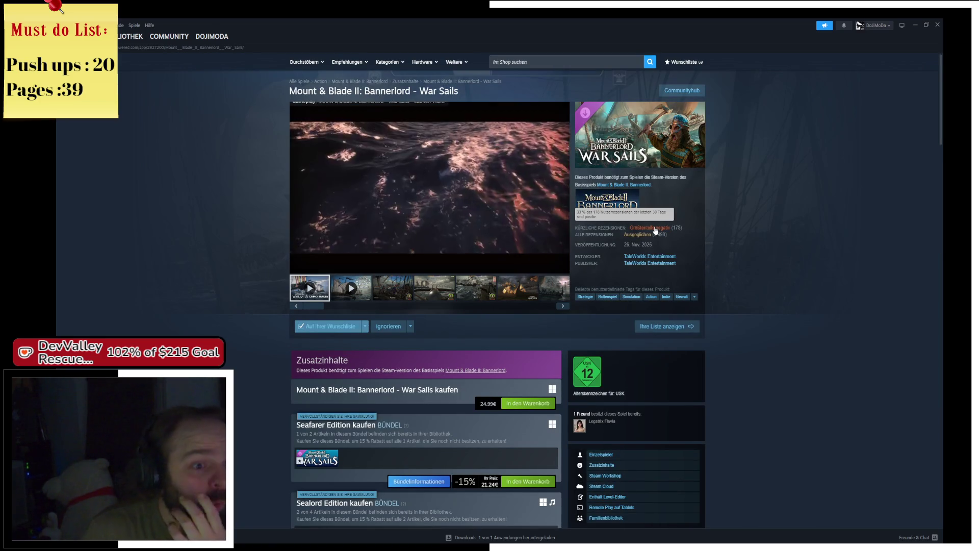
left_click(656, 230)
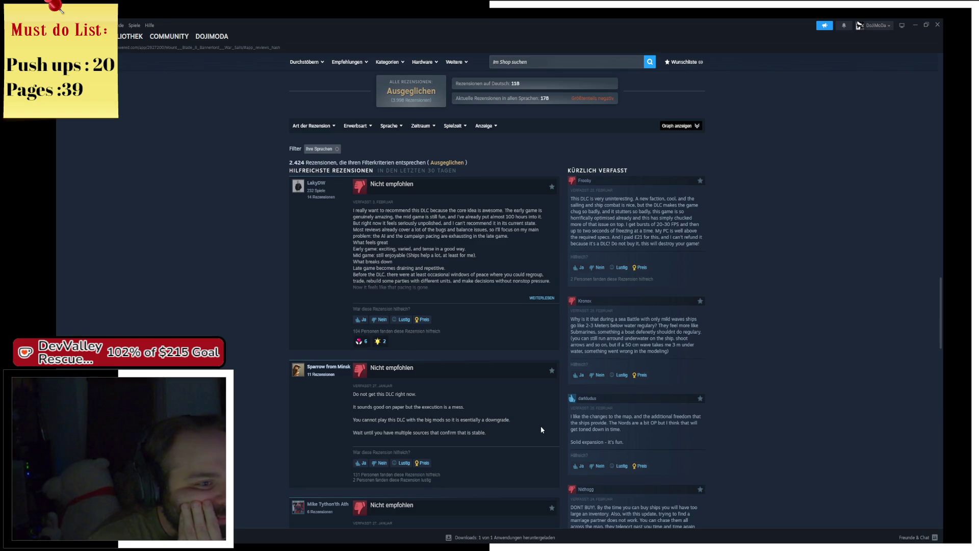
- Read down through the War Sails review lists, then return to the top of the store page
scroll(541, 430, "down", 3)
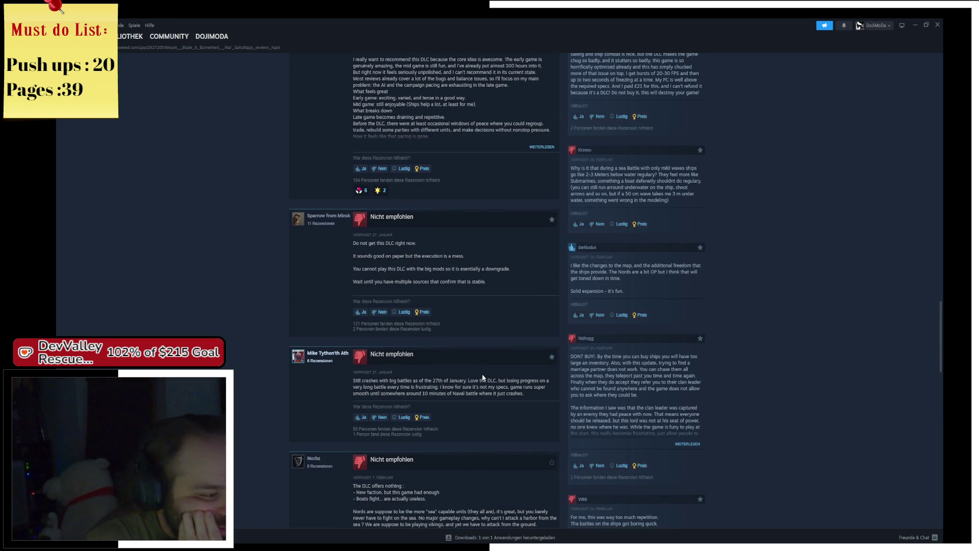
scroll(490, 385, "down", 2)
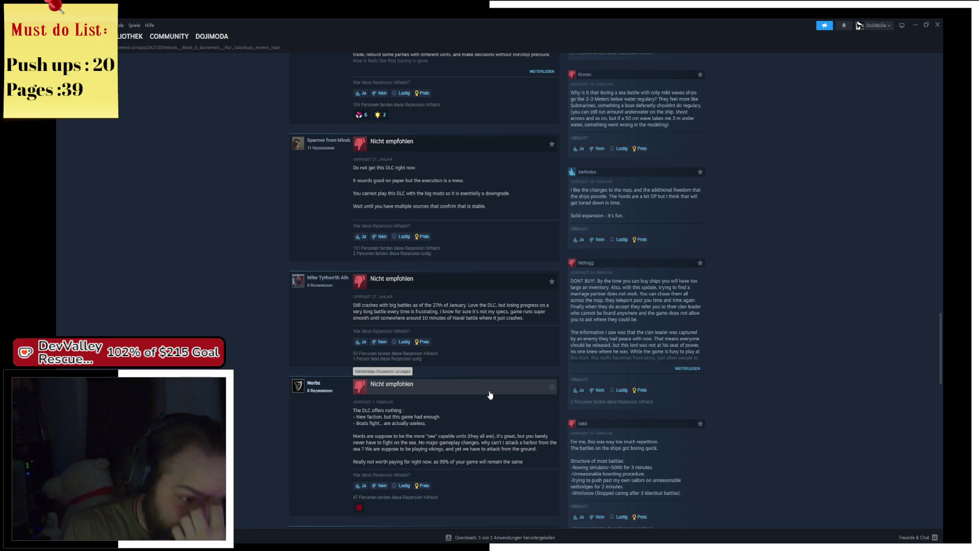
scroll(490, 395, "down", 3)
scroll(490, 395, "down", 2)
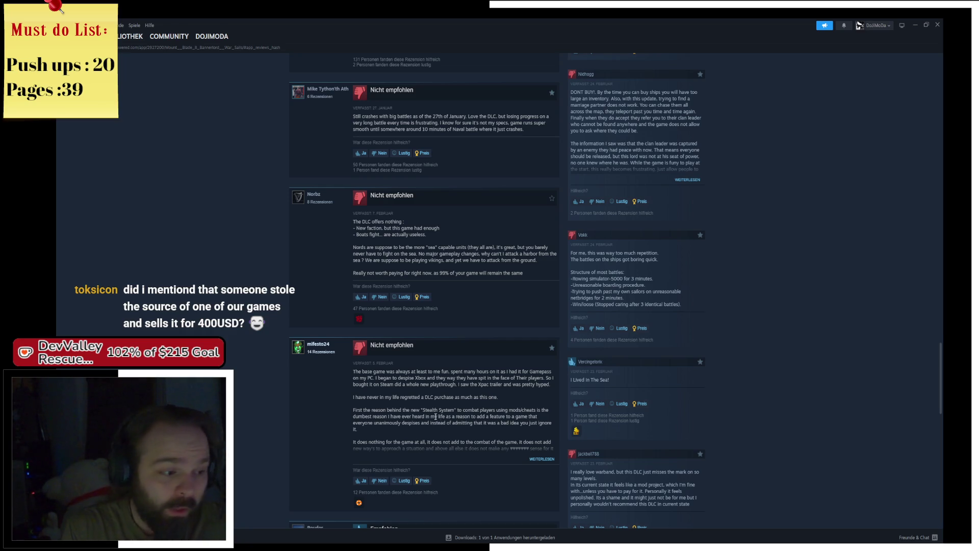
scroll(440, 416, "down", 3)
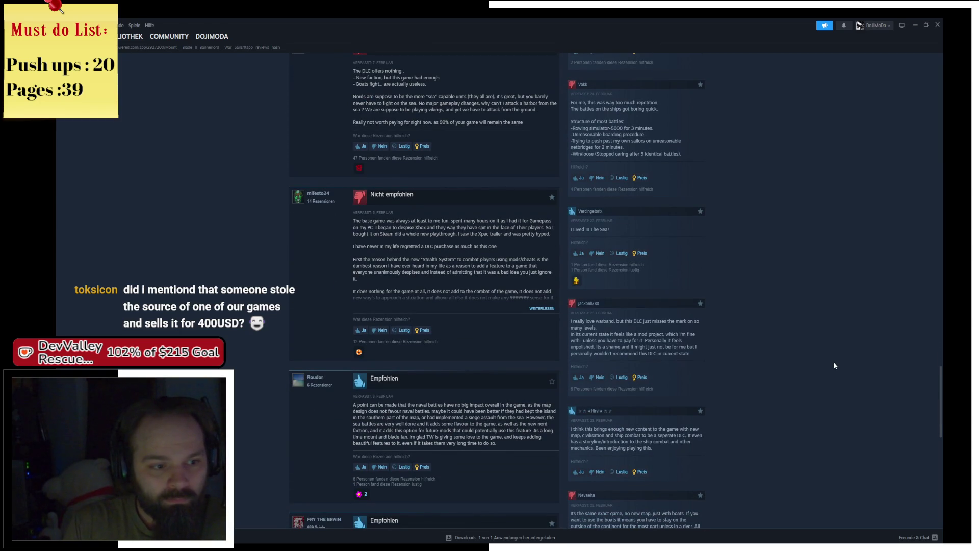
key("Home")
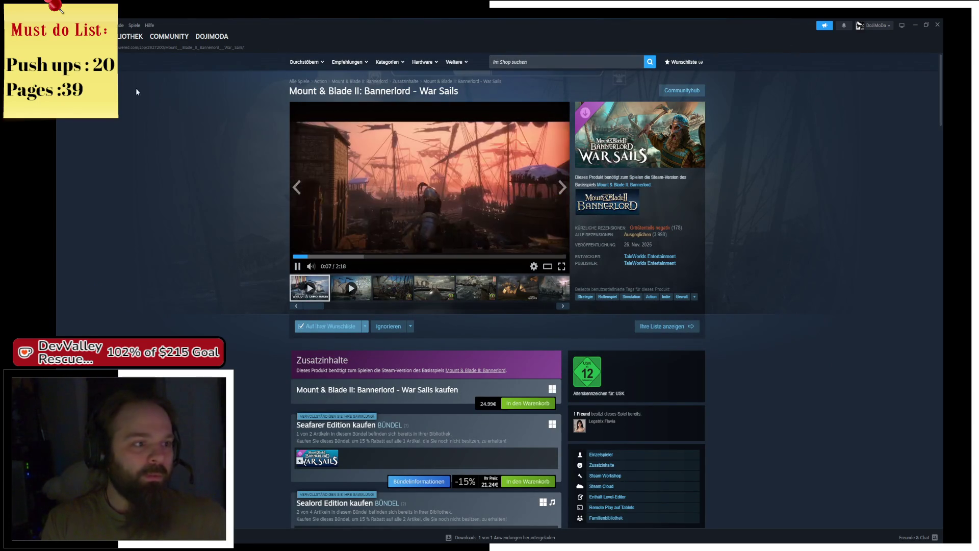
- Go back to the wishlist and browse it, ending with Like a Dragon: Infinite Wealth at top
key("alt+Left")
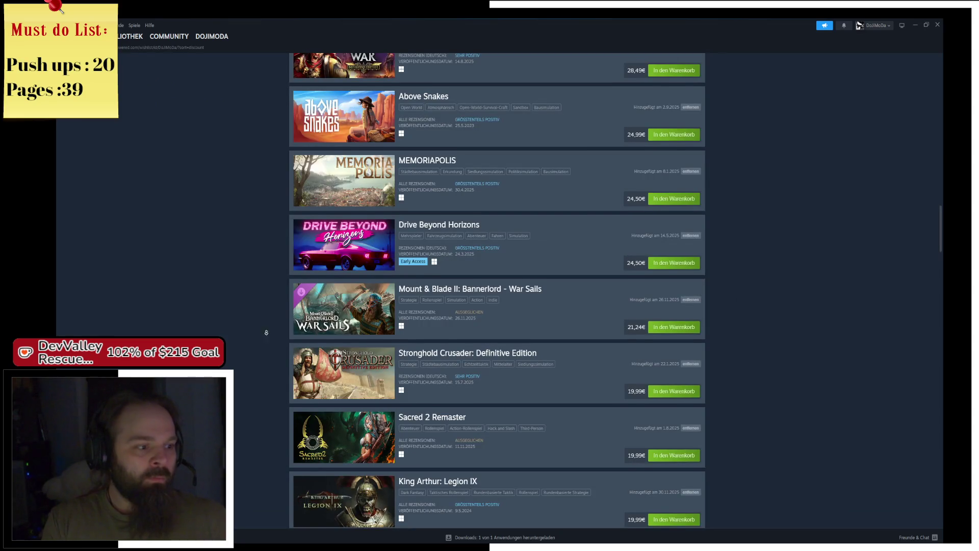
scroll(268, 322, "down", 3)
scroll(276, 372, "down", 3)
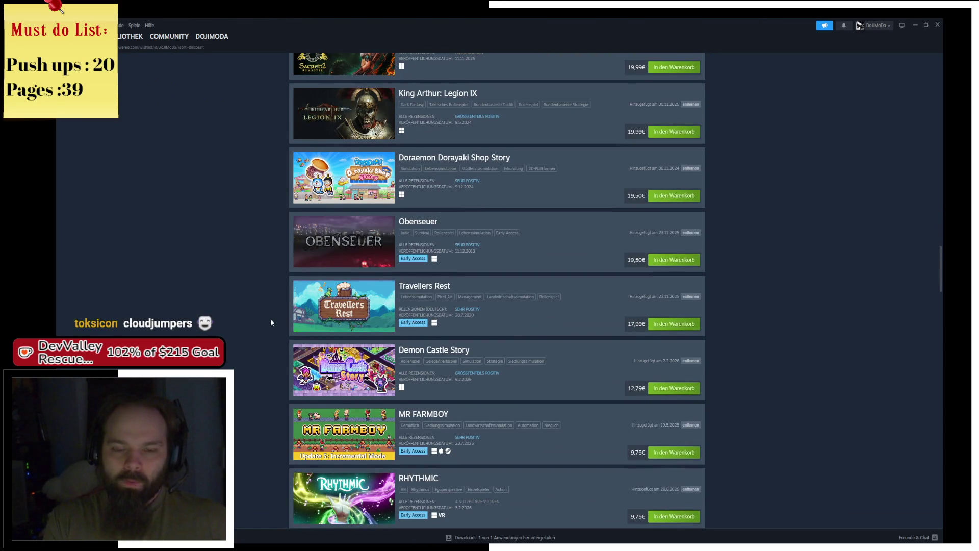
scroll(270, 322, "down", 15)
scroll(269, 191, "up", 20)
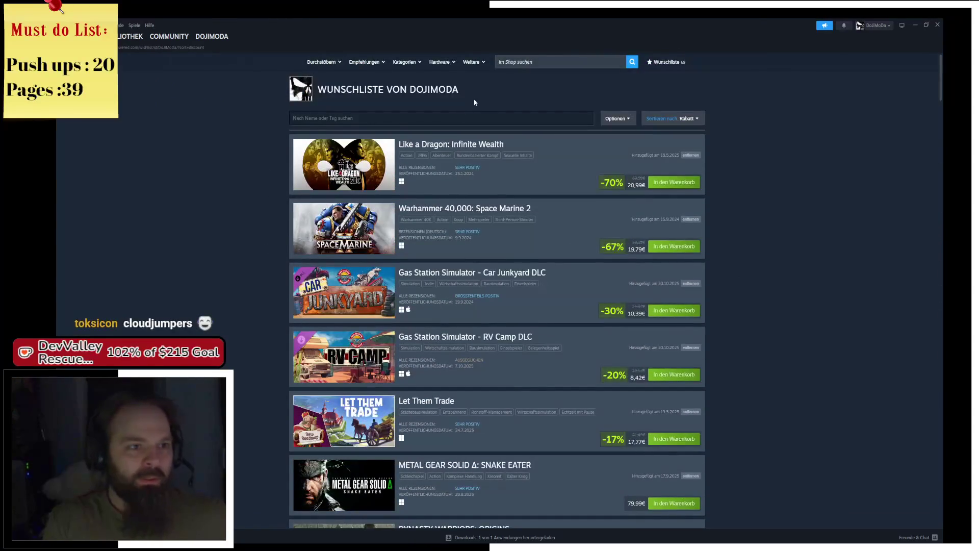
- Search the store for a misspelled Bloodstained query, then rerun it as 'Bloodstained'
left_click(525, 62)
type("blod")
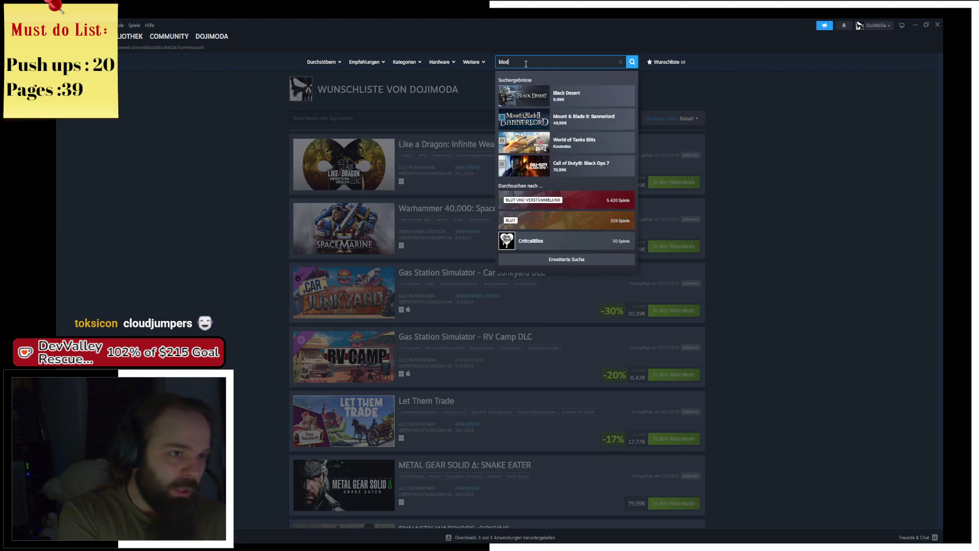
type("stained")
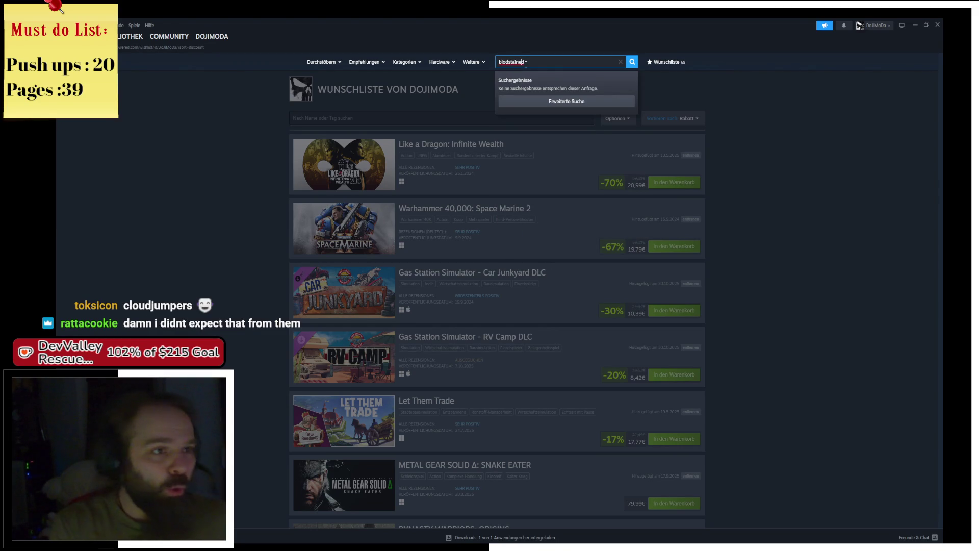
key("Left")
key("Left")
key("Left")
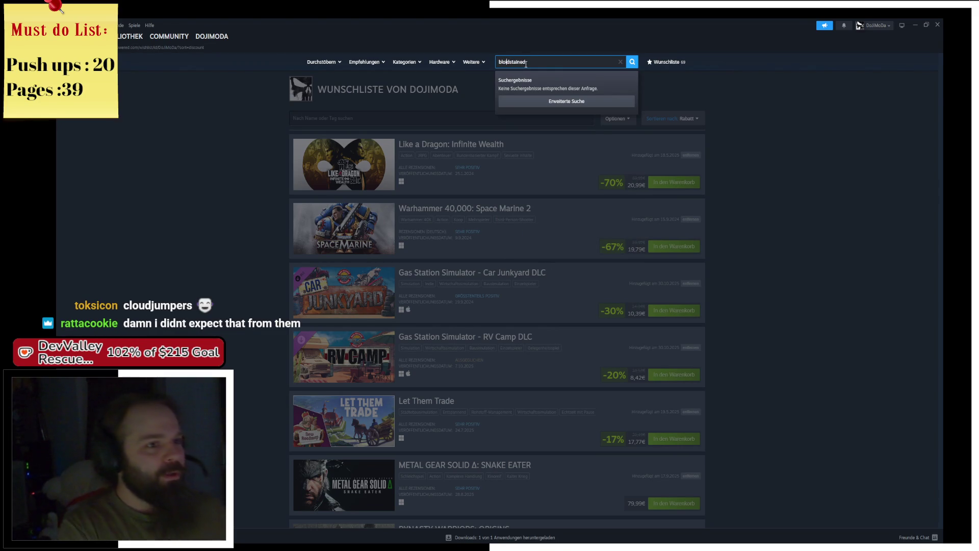
type("i")
key("Return")
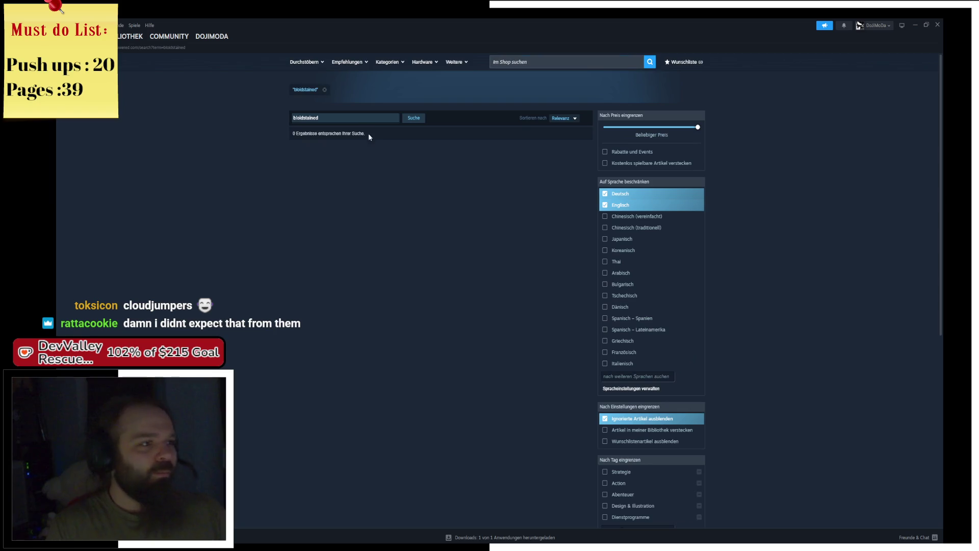
double_click(333, 119)
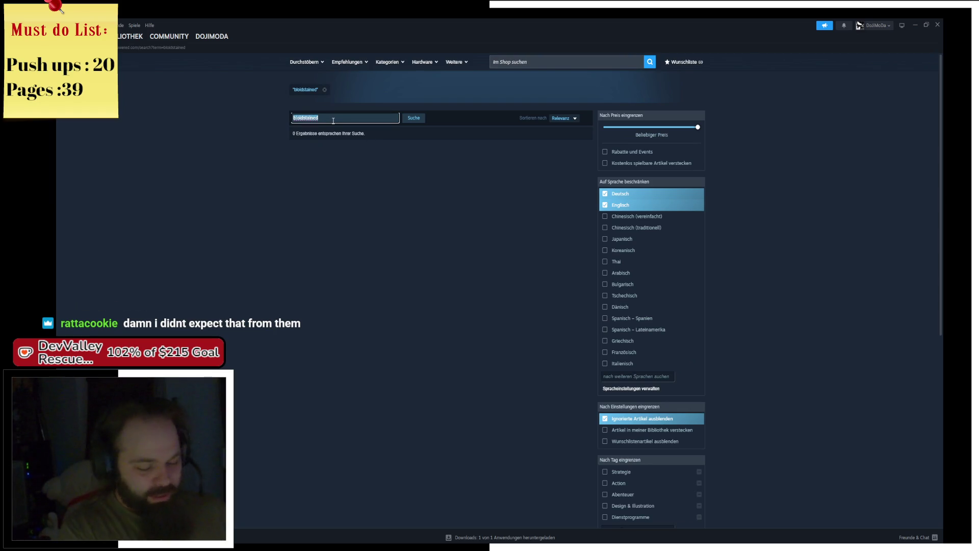
type("Bloodstained")
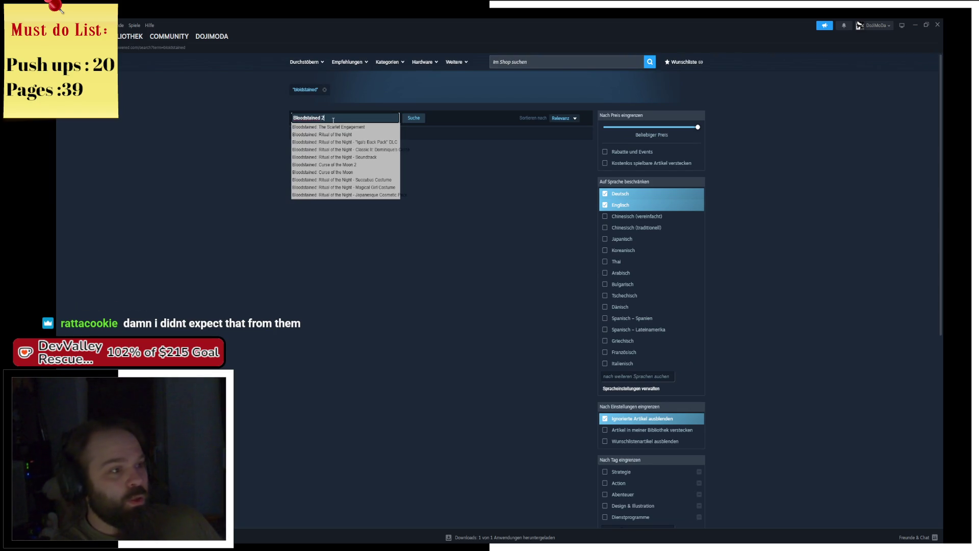
key("Return")
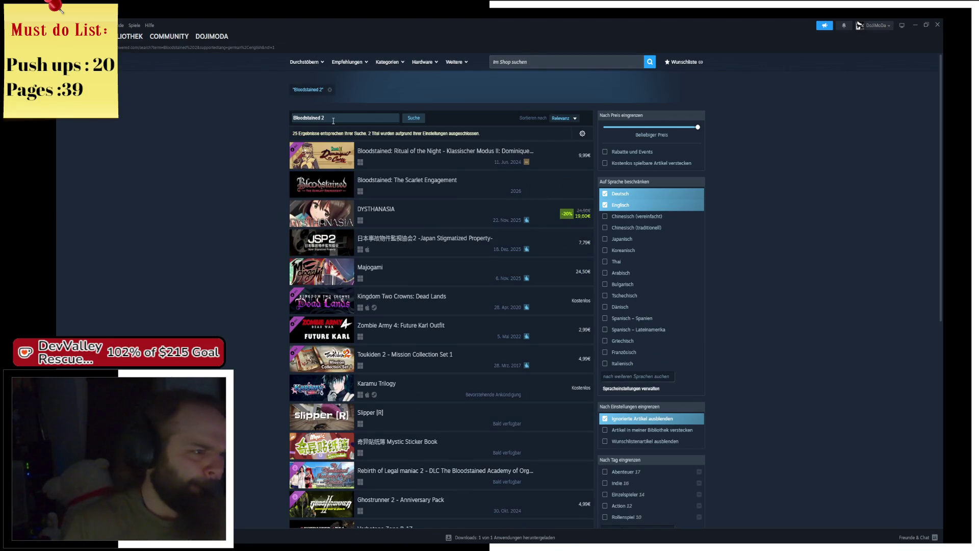
- Open the Dominique's Curse DLC store page, priced 9,99€, from the first search result
mouse_move(324, 157)
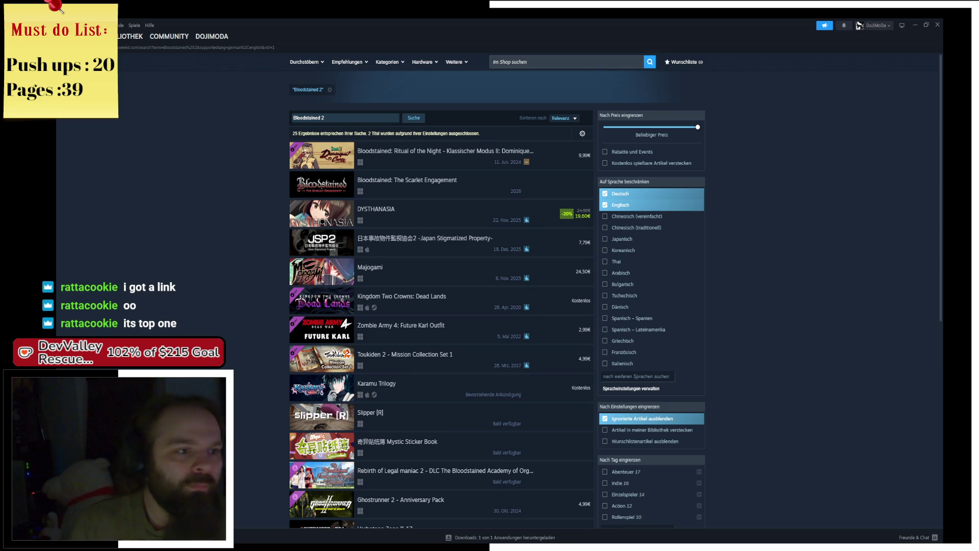
left_click(436, 155)
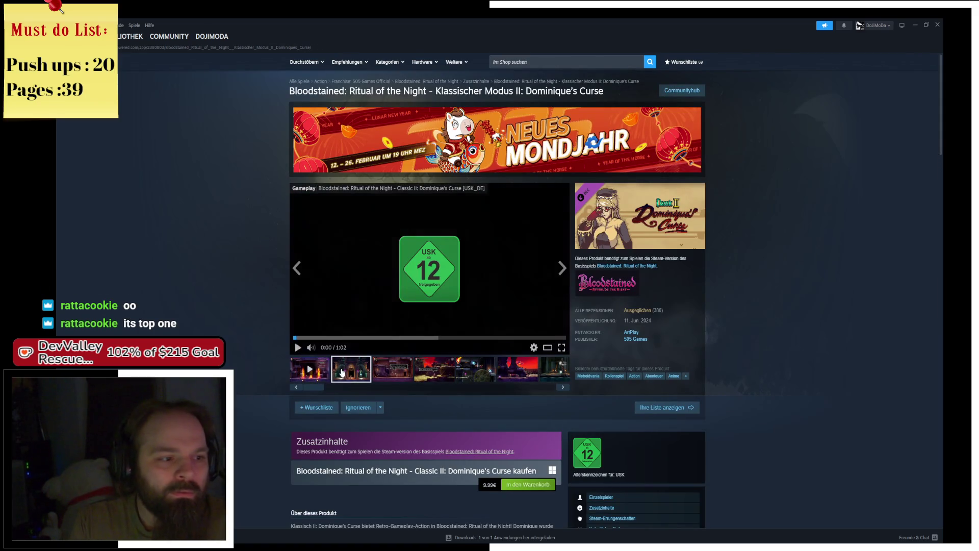
- Page through the Dominique's Curse screenshot gallery, close it, and go back to the search results
left_click(460, 279)
left_click(461, 279)
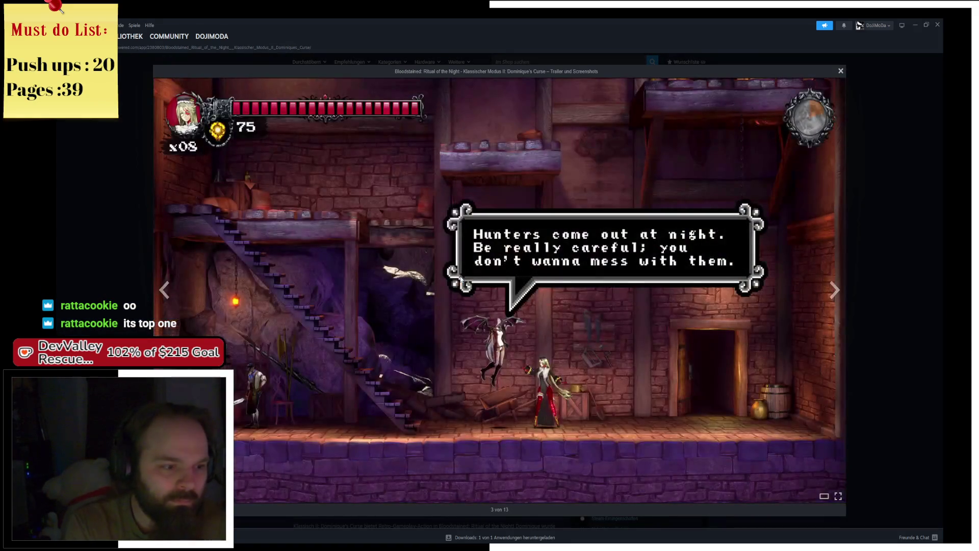
left_click(461, 279)
left_click(460, 278)
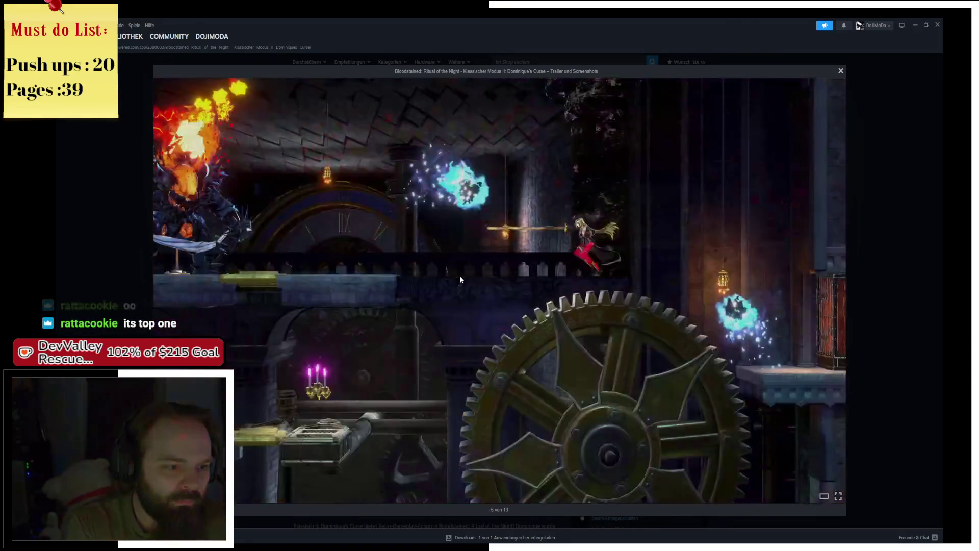
left_click(460, 279)
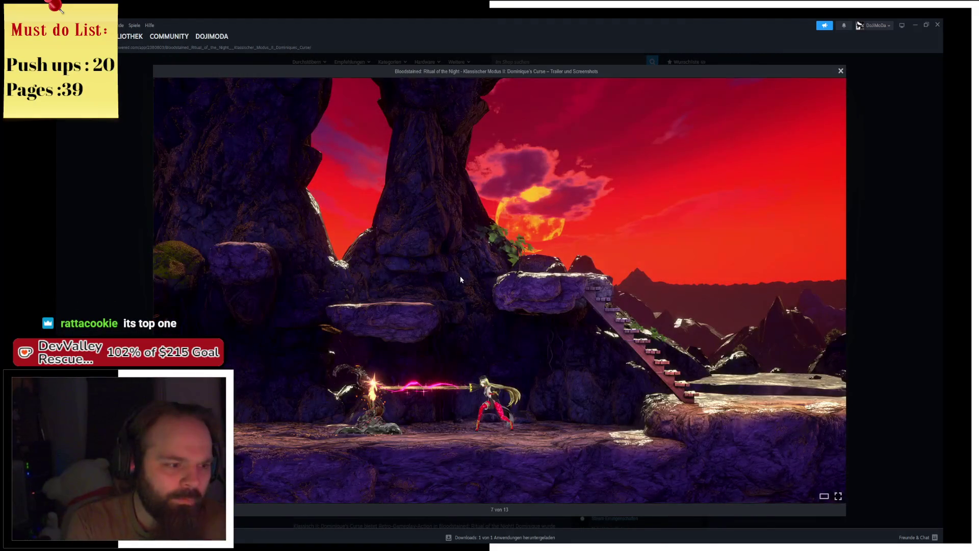
left_click(461, 279)
left_click(460, 278)
left_click(461, 279)
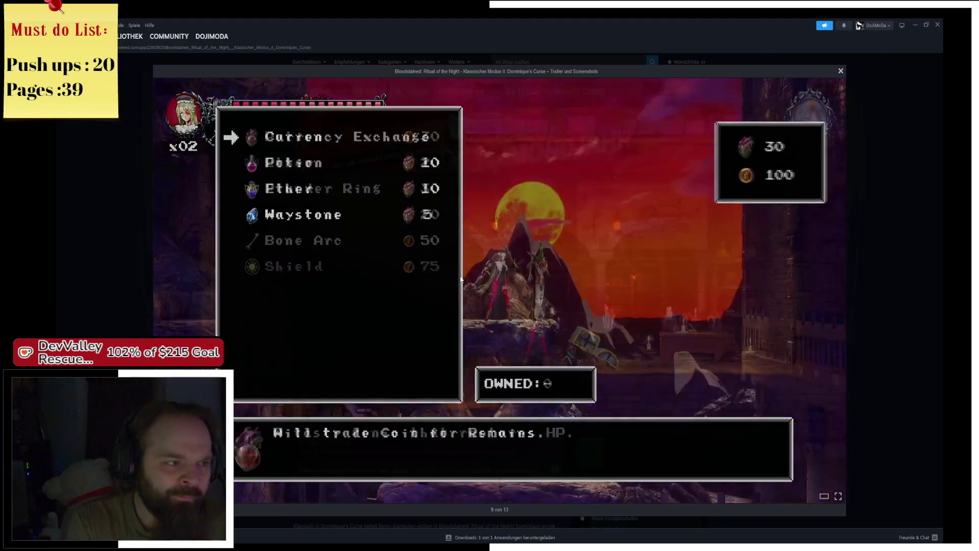
left_click(460, 279)
left_click(461, 279)
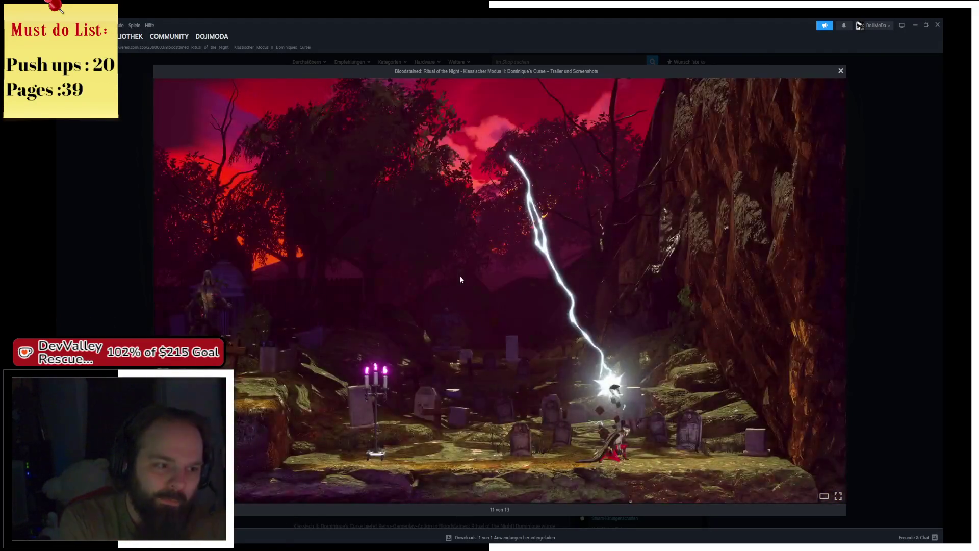
left_click(460, 279)
left_click(460, 279)
left_click(461, 279)
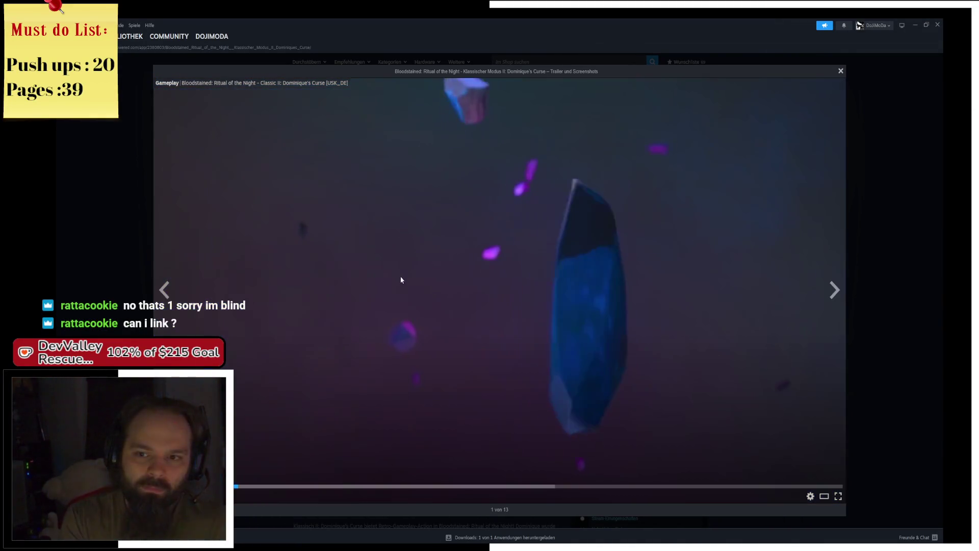
left_click(99, 251)
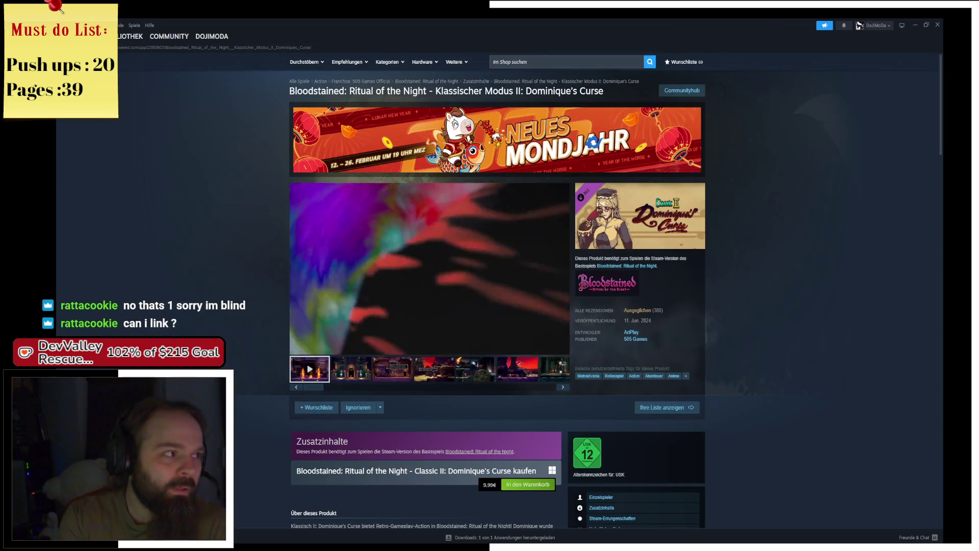
key("alt+Left")
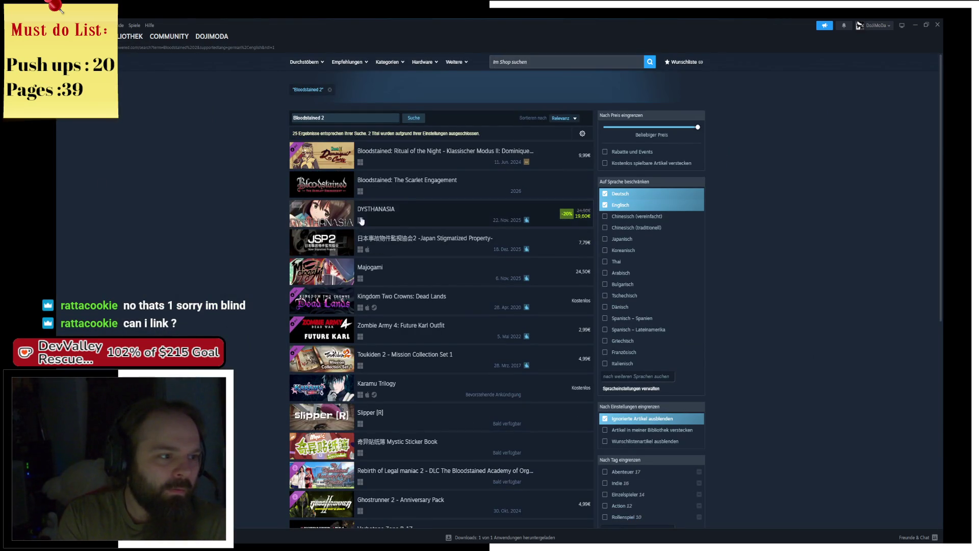
- Bring up the Bloodstained: Curse of the Moon 2 store page (14,99€) in the browser
mouse_move(416, 213)
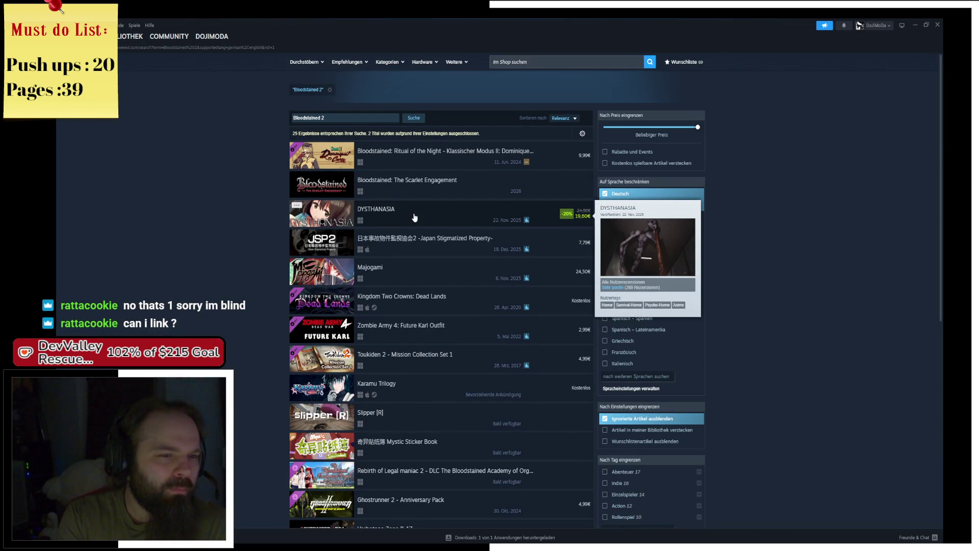
mouse_move(405, 190)
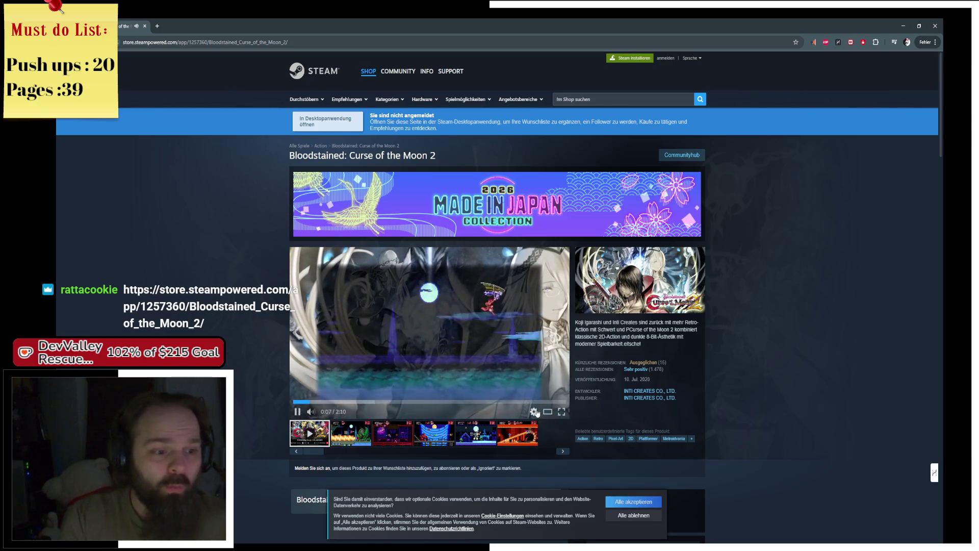
- Watch the Curse of the Moon 2 trailer fullscreen, skip ahead, then switch to the Steam library
left_click(561, 411)
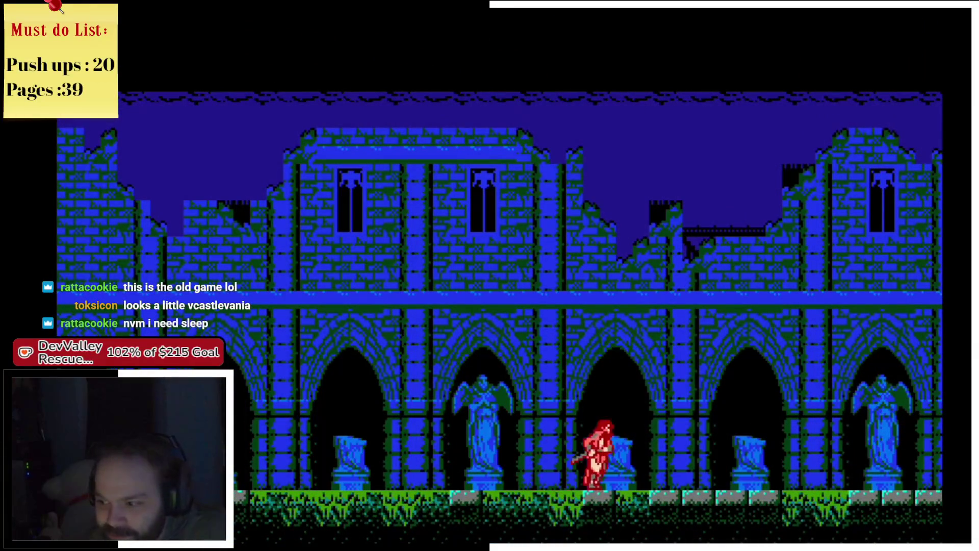
key("Escape")
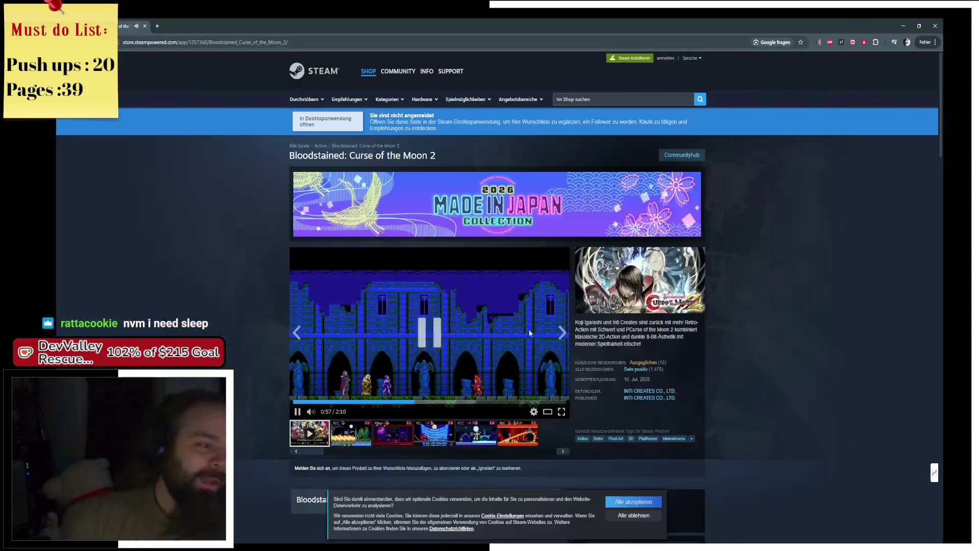
left_click(427, 380)
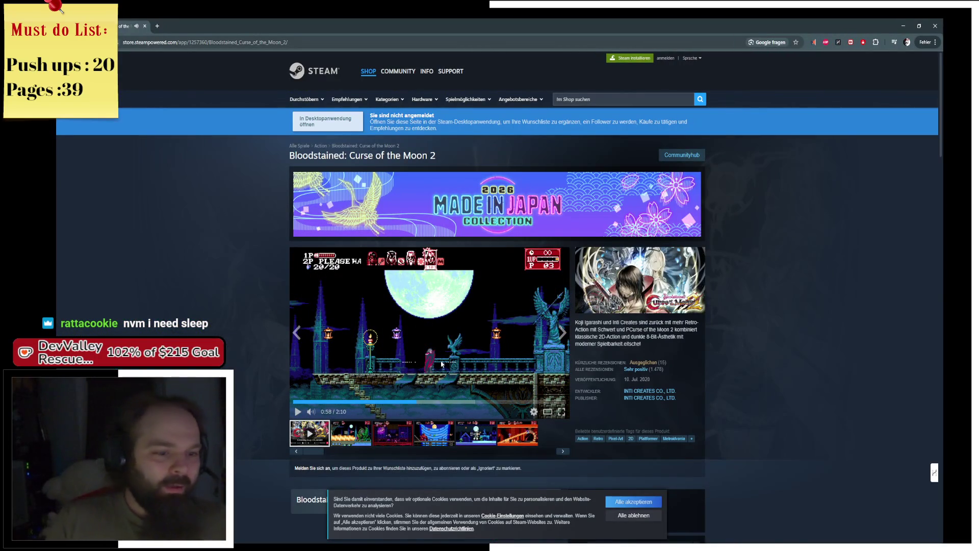
left_click(441, 403)
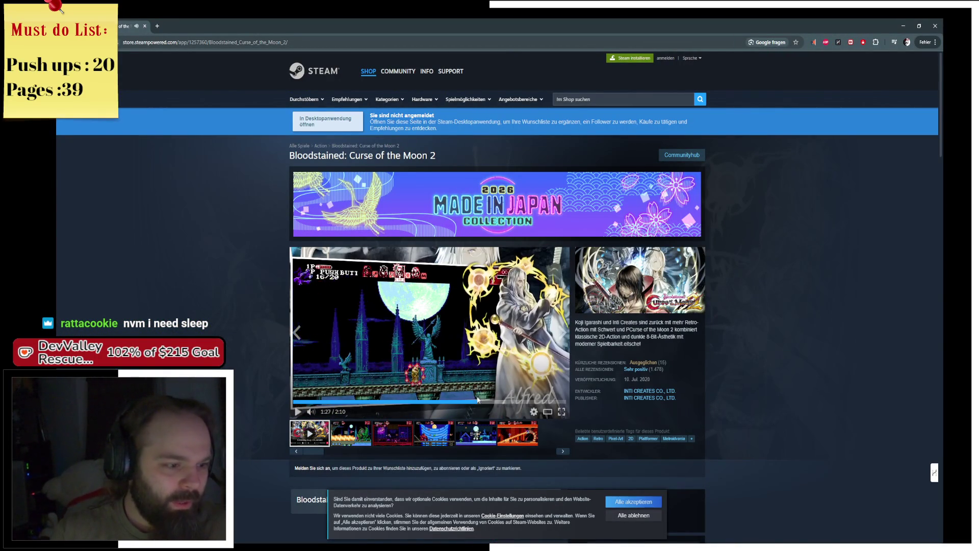
left_click(478, 402)
left_click(505, 398)
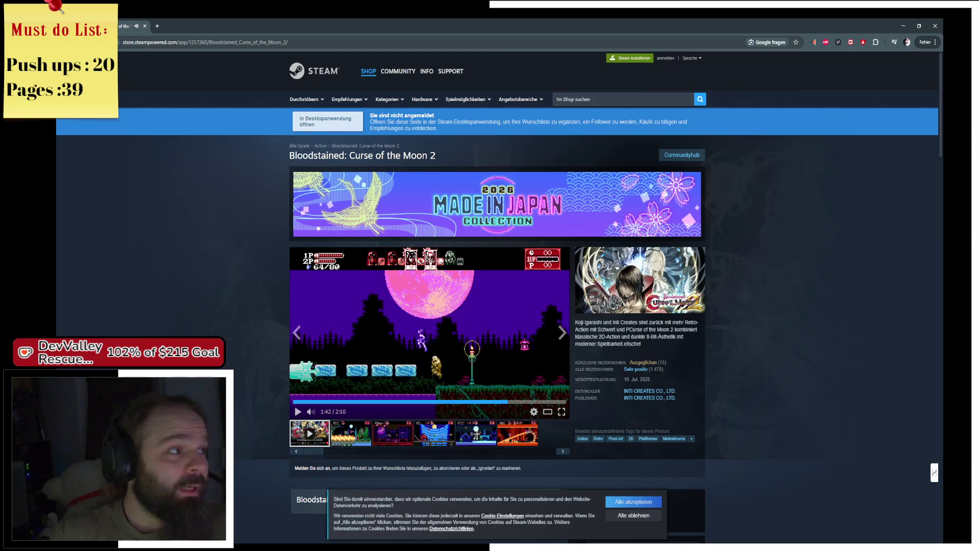
key("alt+Tab")
left_click(122, 36)
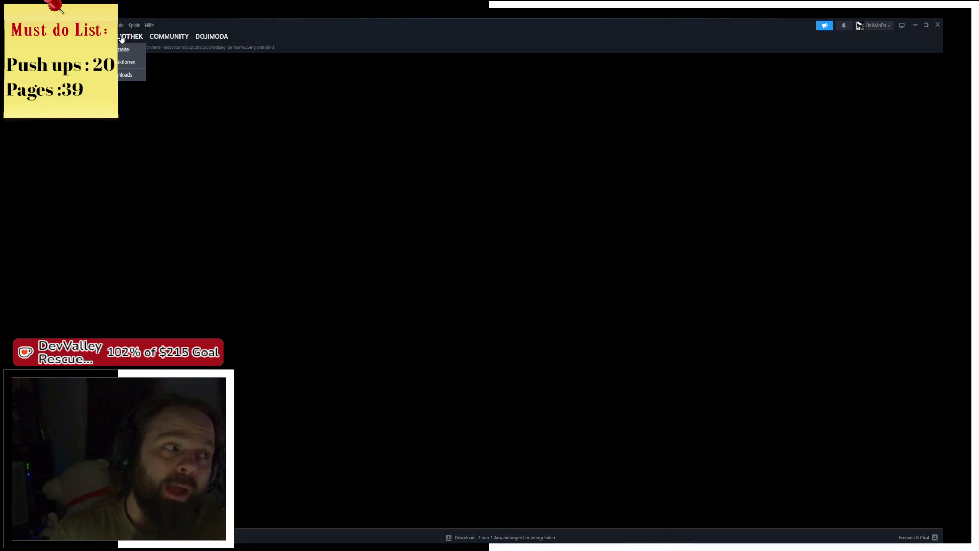
- Stop the running simulation in the Unreal Blueprint editor
key("alt+Tab")
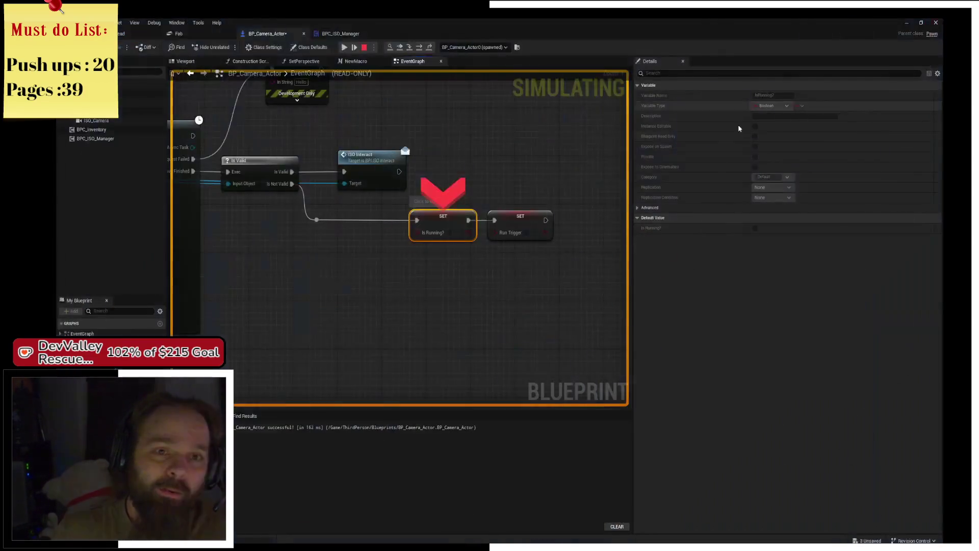
left_click(364, 47)
right_click(590, 161)
key("Escape")
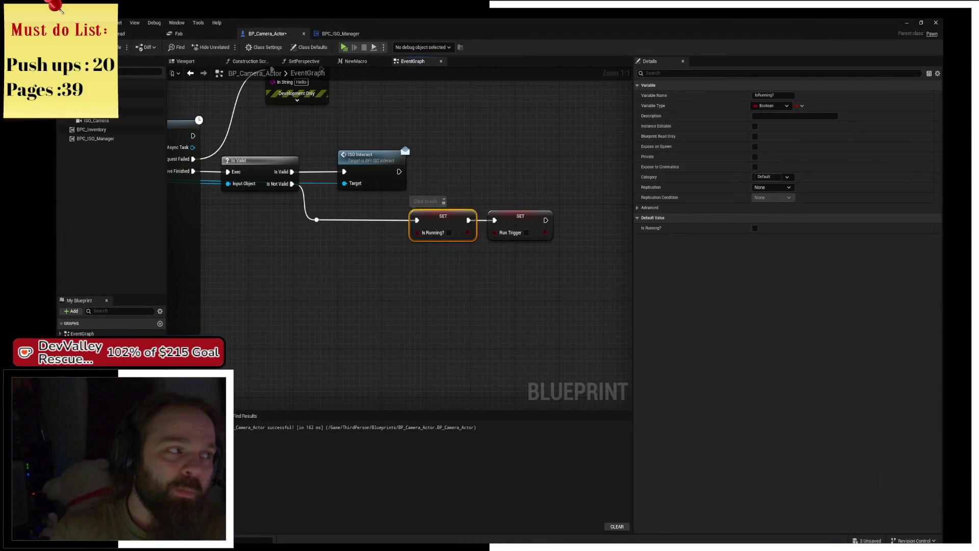
- Save BPC_Inventory and the water material, then close Unreal Editor
key("ctrl+shift+s")
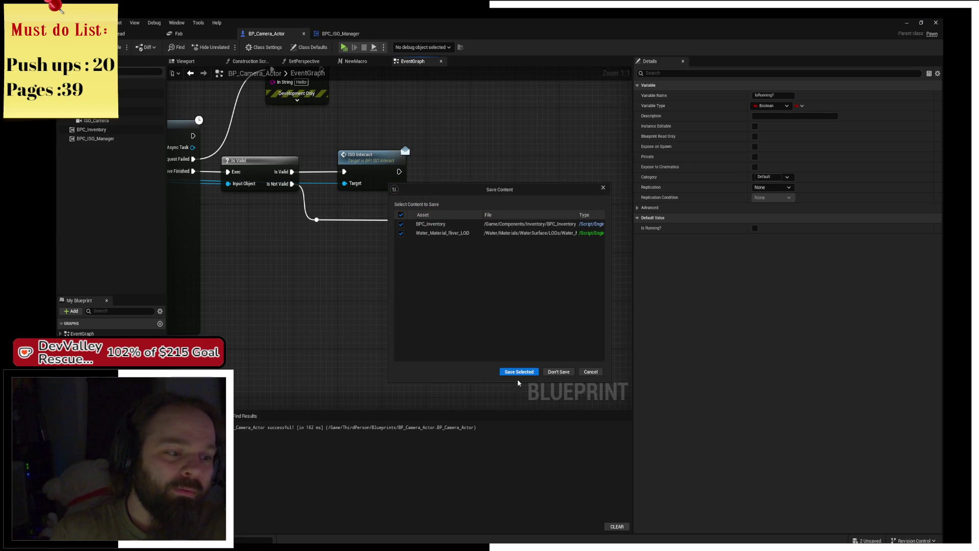
left_click(519, 373)
key("super+d")
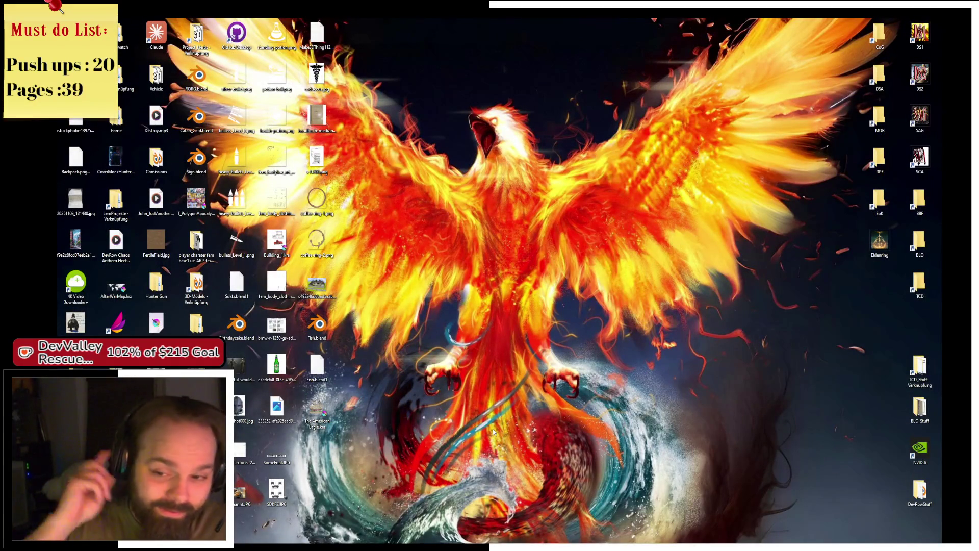
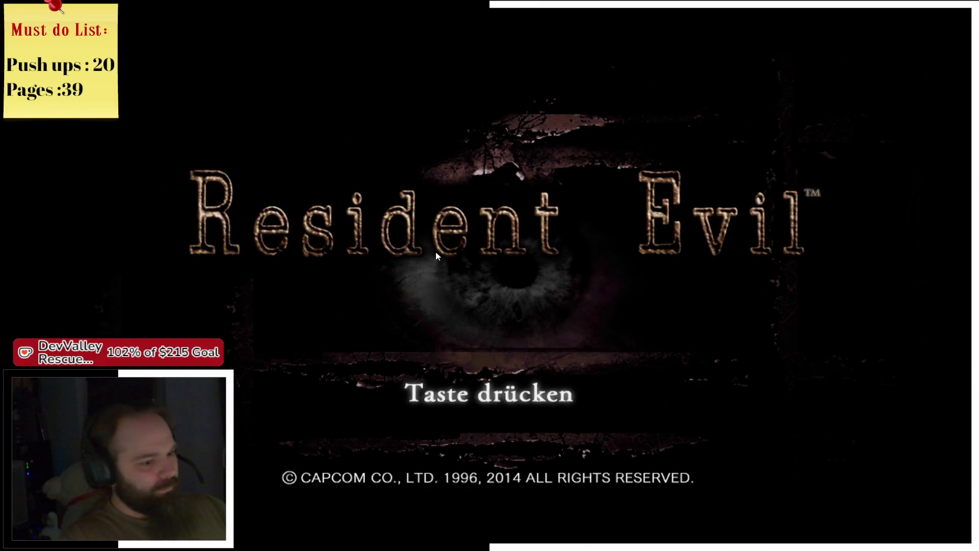
- Pass the title screen and save-icon notice, then load the Jill Mansion Dining Room save
key("Return")
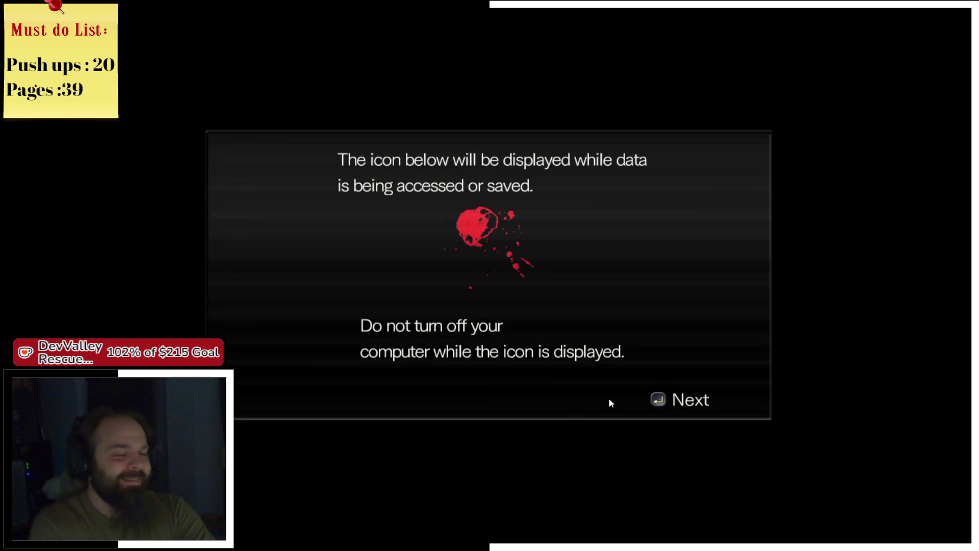
key("Return")
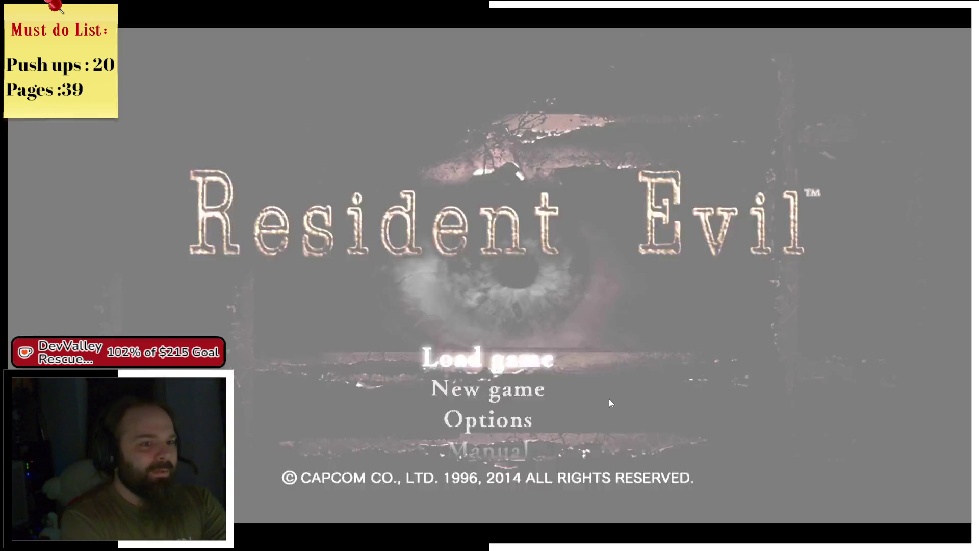
key("Return")
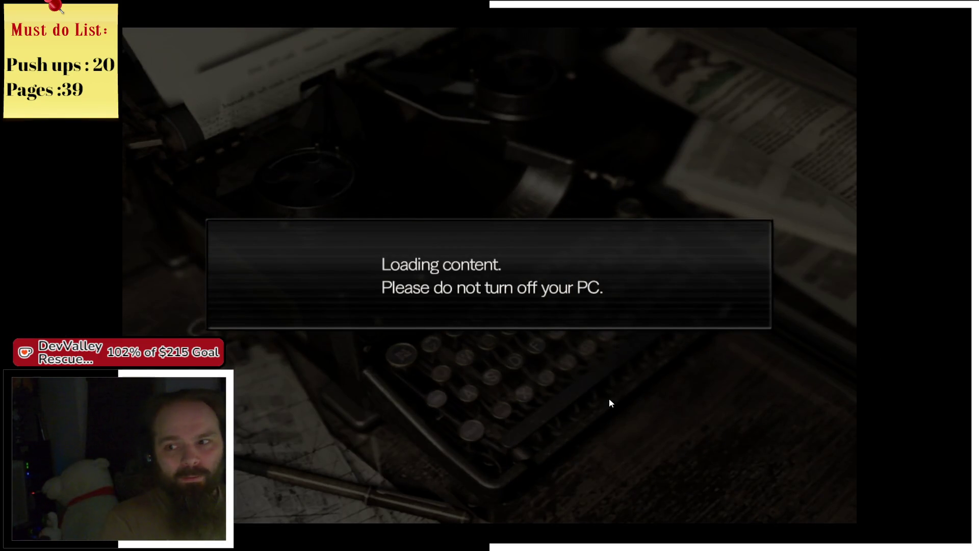
key("Return")
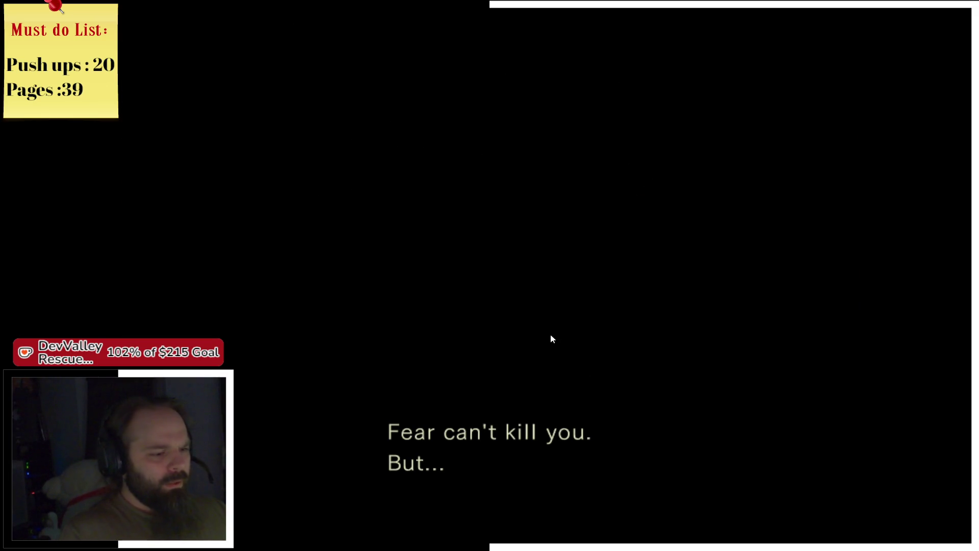
- Walk Jill past the grandfather clock into the fireplace room and open the right-hand door
key("w")
key("w")
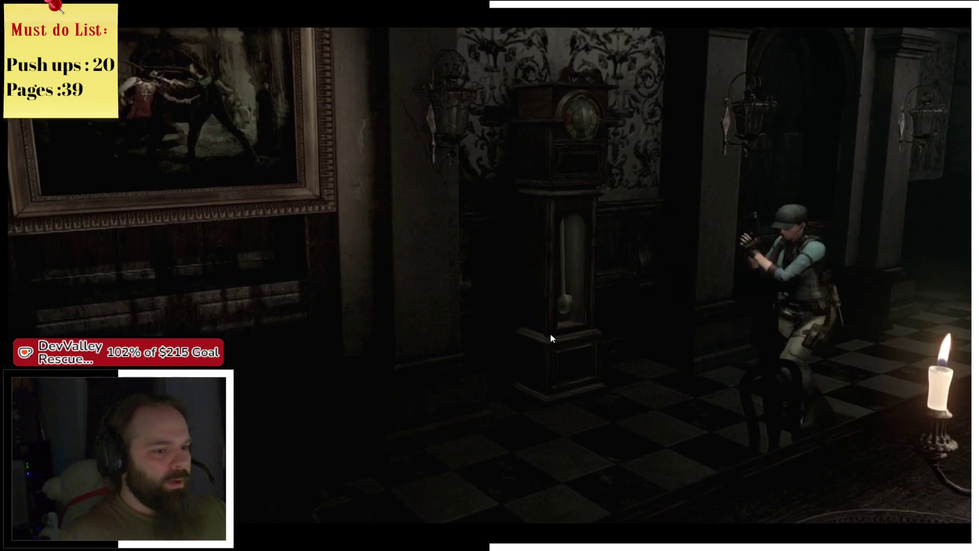
key("w")
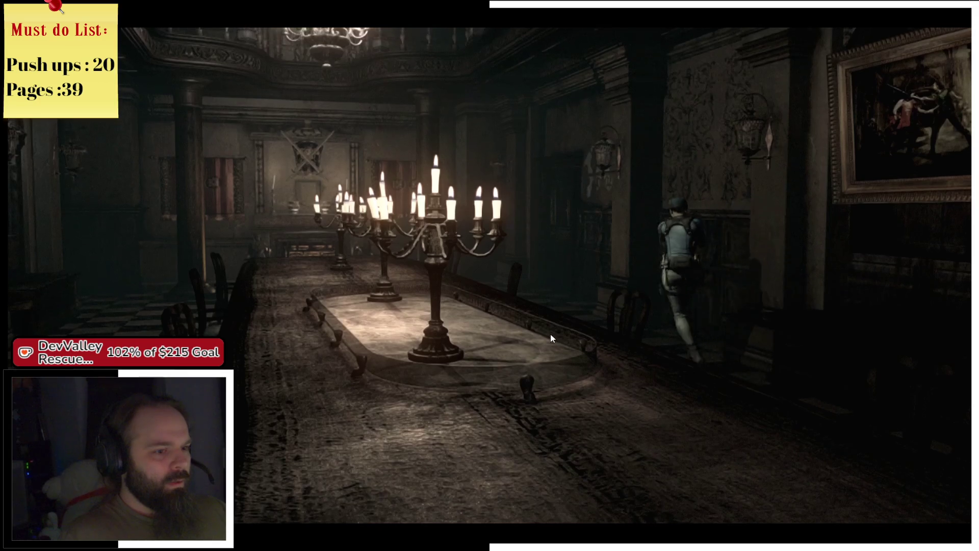
key("w")
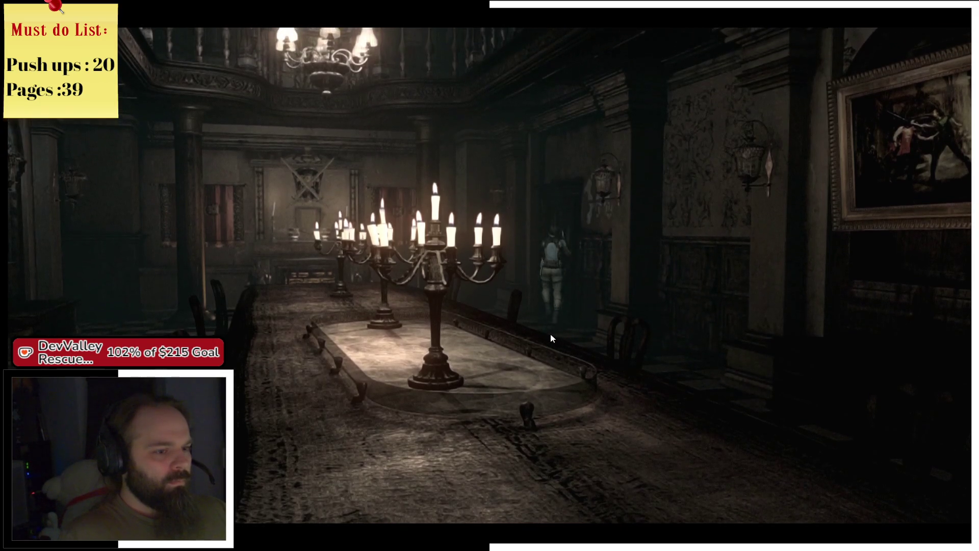
key("w")
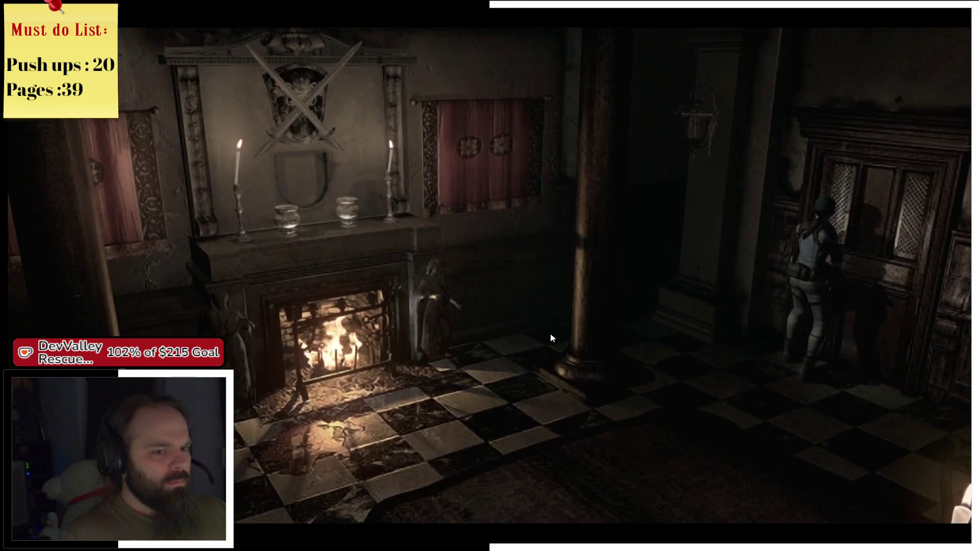
key("w")
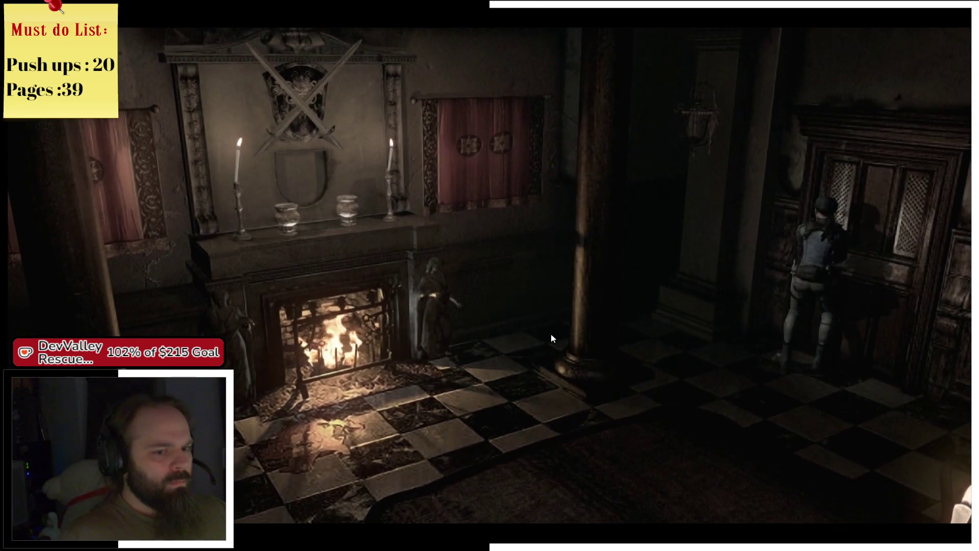
key("e")
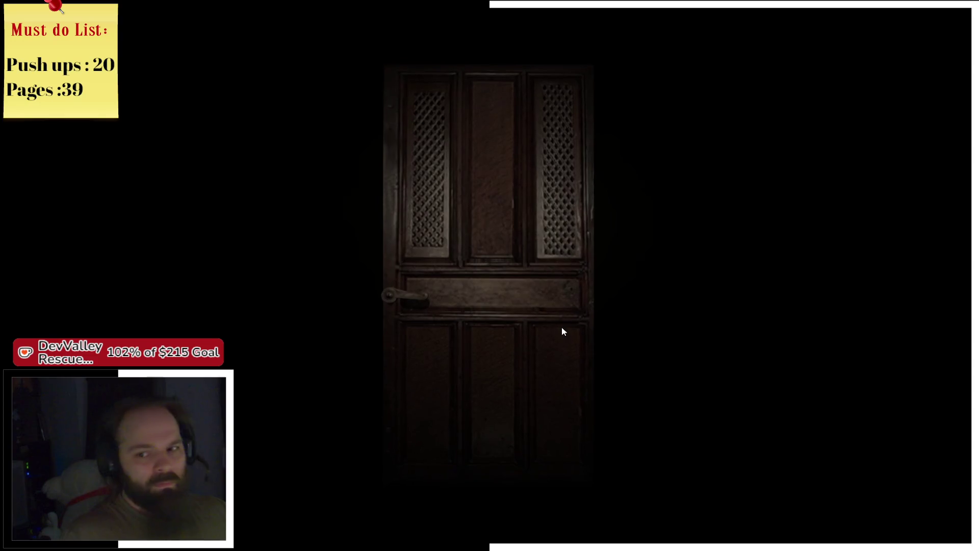